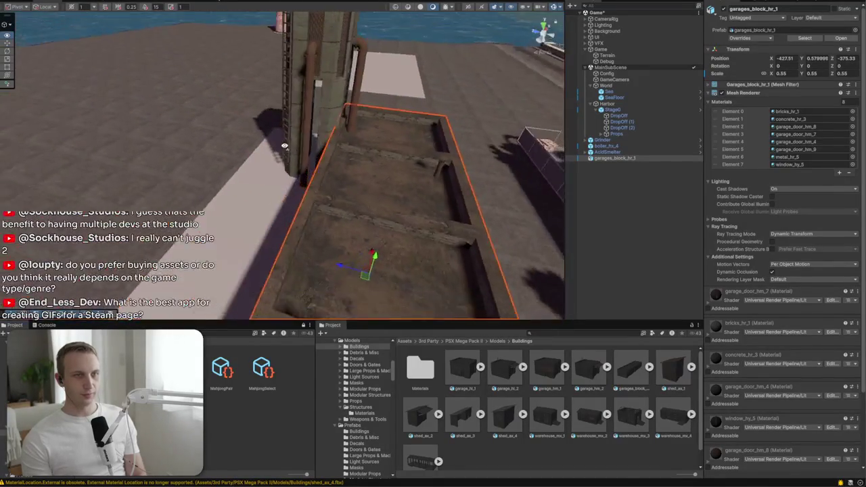
Select boiler_hx_4 and filter the project assets with the search 'asph'
{"action": "left_click", "coordinate": [298, 162]}
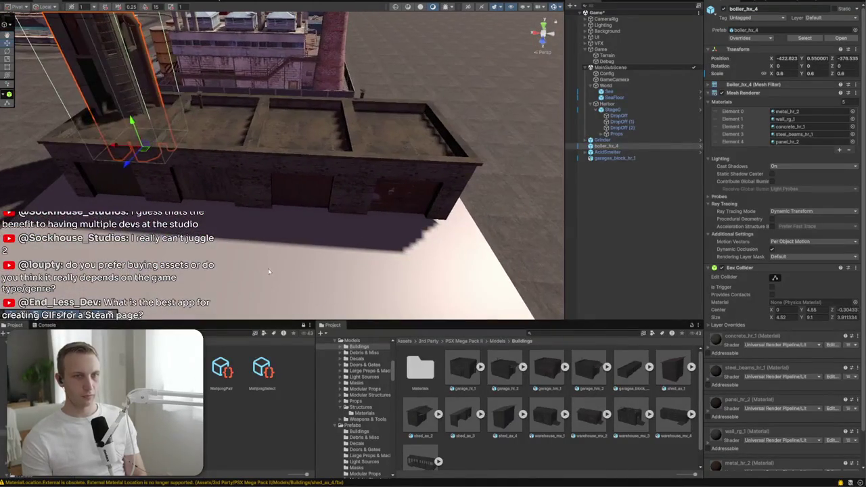
{"action": "type", "text": "h"}
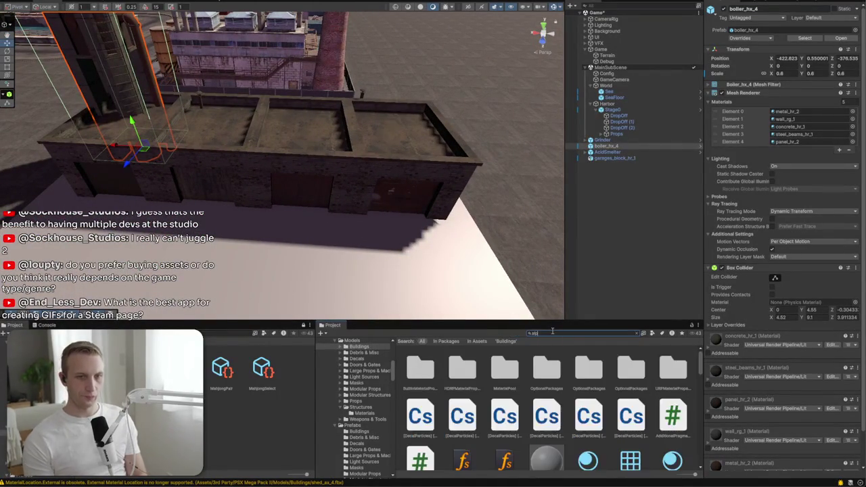
{"action": "type", "text": "a"}
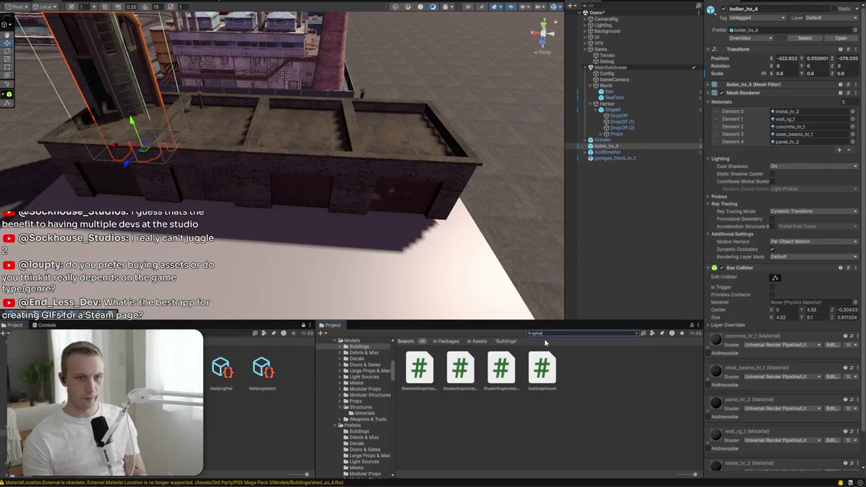
{"action": "key", "text": "BackSpace"}
{"action": "key", "text": "BackSpace"}
{"action": "key", "text": "BackSpace"}
{"action": "type", "text": "sp"}
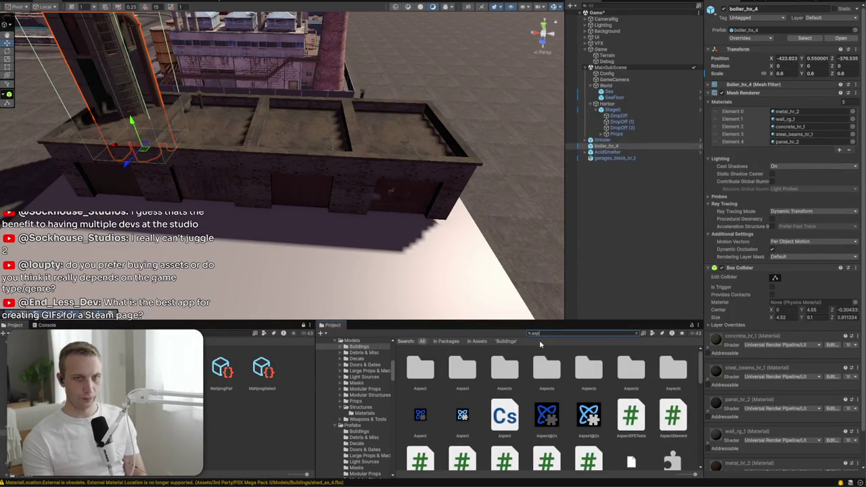
{"action": "type", "text": "h"}
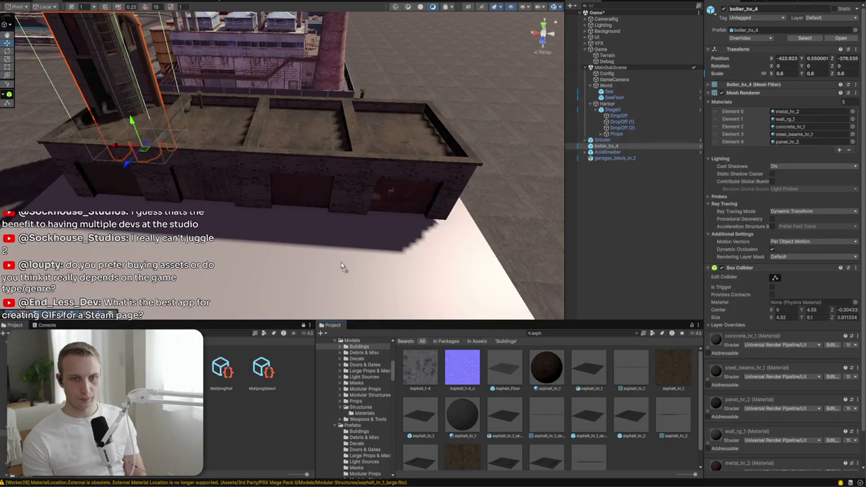
Drag an asphalt material onto the blank ground plane beside the garage block
{"action": "left_click_drag", "start_coordinate": [514, 345], "coordinate": [331, 274]}
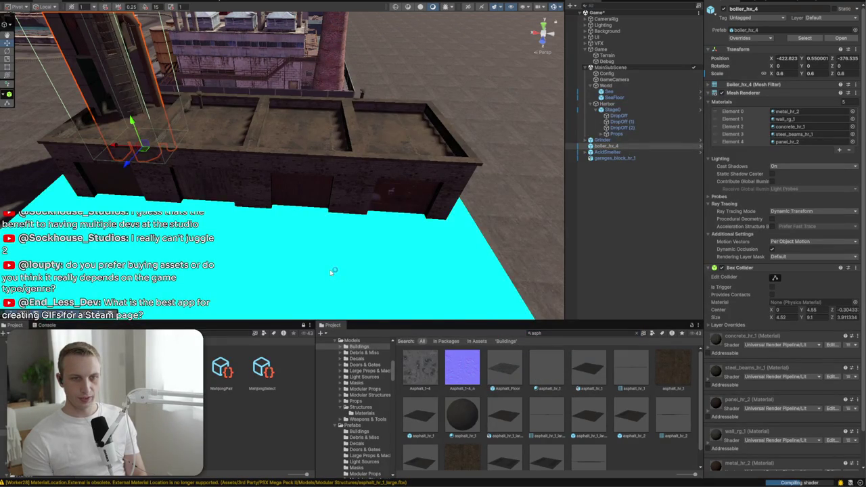
{"action": "key", "text": "f"}
{"action": "mouse_move", "coordinate": [307, 269]}
{"action": "left_mouse_down"}
{"action": "mouse_move", "coordinate": [221, 207]}
{"action": "mouse_move", "coordinate": [613, 260]}
{"action": "left_mouse_up"}
{"action": "scroll", "coordinate": [402, 247], "scroll_direction": "down", "scroll_amount": 5}
Select the refinery's Floor and ping its Alphalt_Floor material in the project assets
{"action": "left_click", "coordinate": [482, 196]}
{"action": "left_click", "coordinate": [481, 196]}
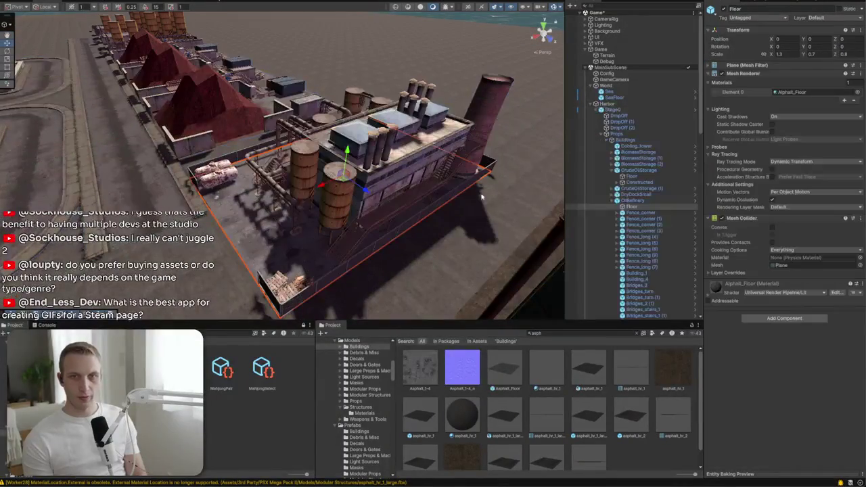
{"action": "left_click", "coordinate": [786, 94]}
{"action": "scroll", "coordinate": [351, 179], "scroll_direction": "up", "scroll_amount": 5}
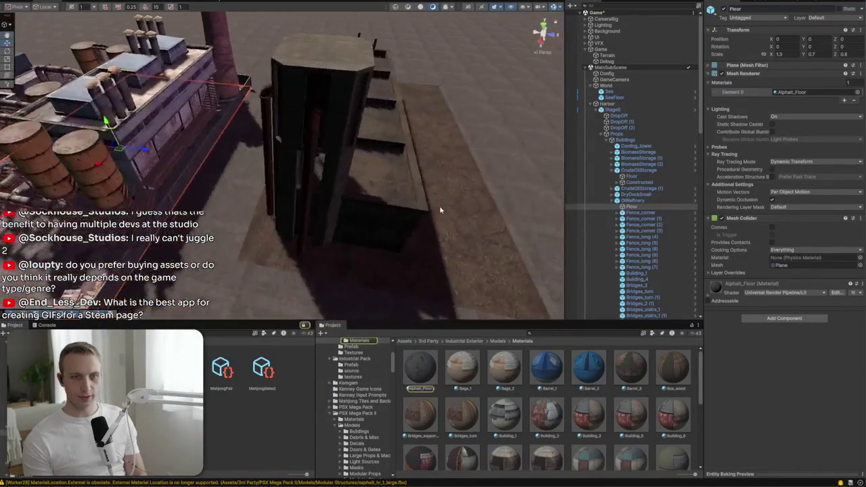
{"action": "key", "text": "f"}
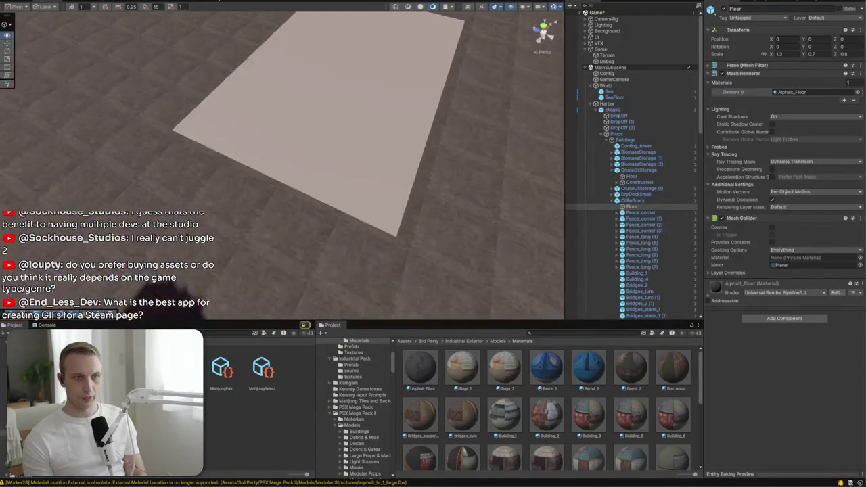
{"action": "left_click_drag", "start_coordinate": [326, 212], "coordinate": [216, 191]}
{"action": "key", "text": "Left"}
{"action": "key", "text": "Up"}
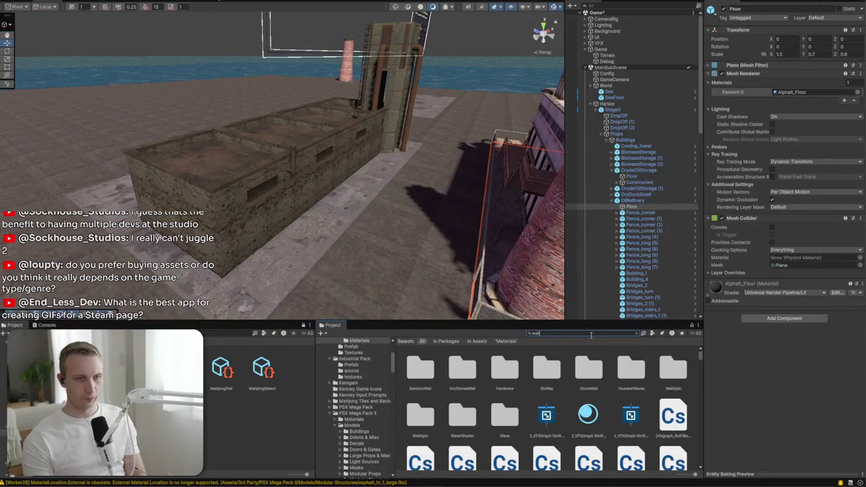
Search the assets for 'wall', clear the search, and go back to 3rd Party's Industrial Exterior folder
{"action": "key", "text": "BackSpace"}
{"action": "key", "text": "BackSpace"}
{"action": "key", "text": "BackSpace"}
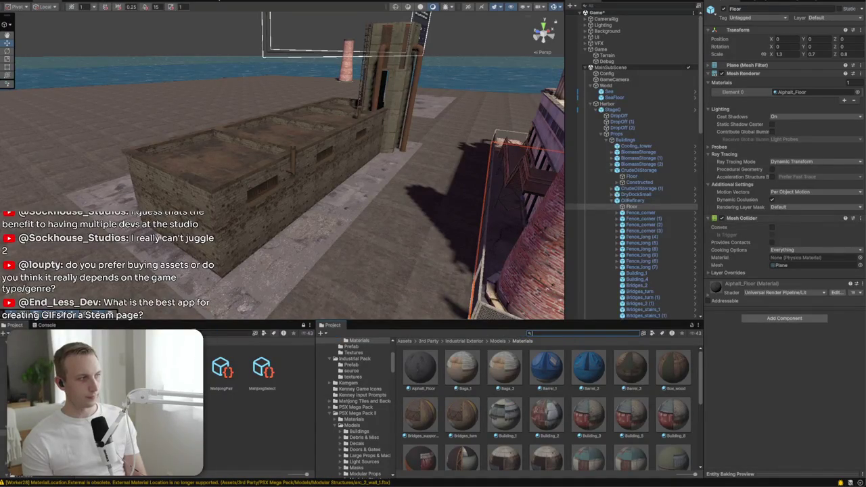
{"action": "type", "text": "ll"}
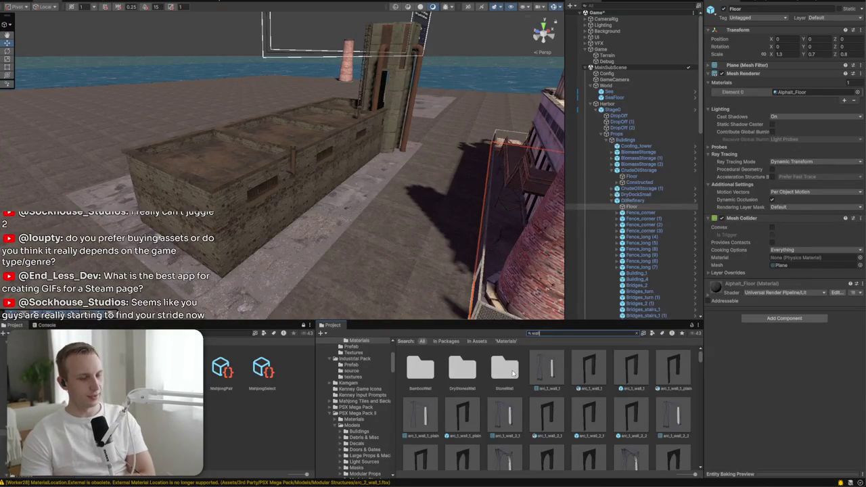
{"action": "left_click", "coordinate": [636, 333]}
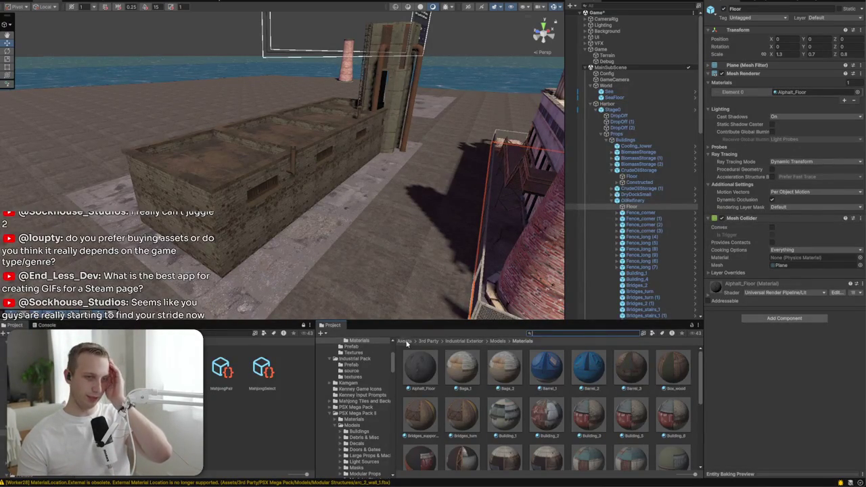
{"action": "left_click", "coordinate": [430, 342]}
{"action": "double_click", "coordinate": [673, 371]}
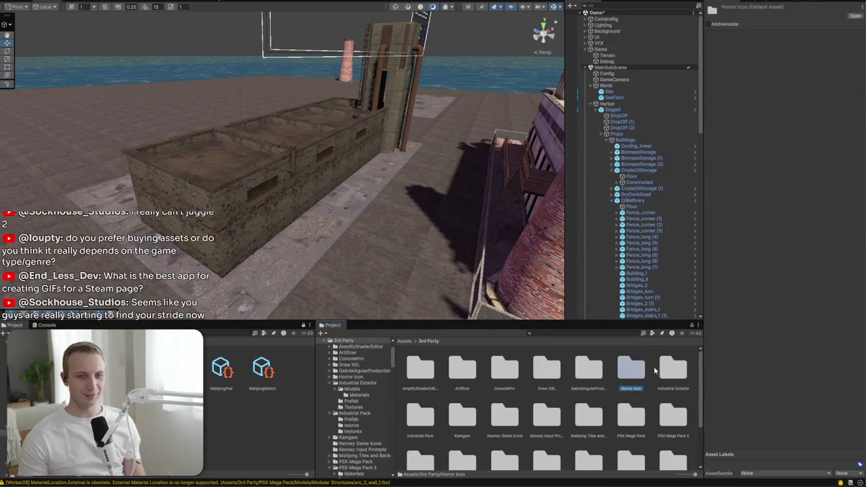
Browse into the Industrial Exterior Prefab folder
{"action": "double_click", "coordinate": [436, 363]}
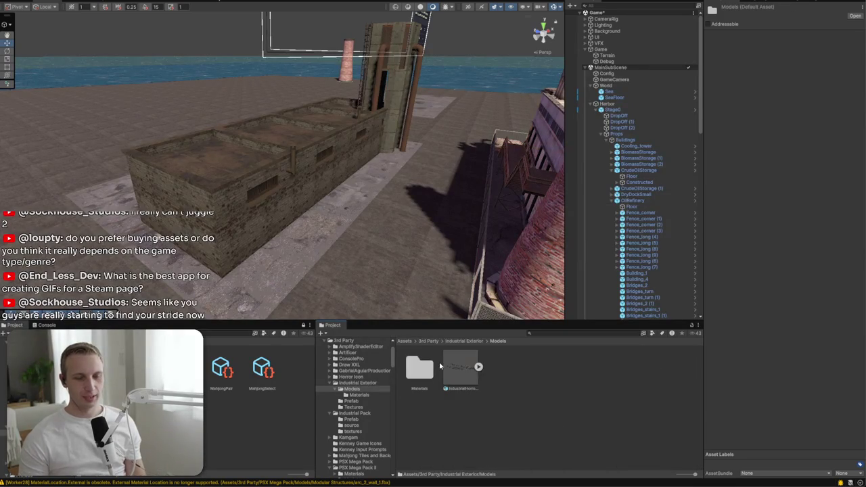
{"action": "left_click", "coordinate": [468, 341]}
{"action": "double_click", "coordinate": [460, 367]}
{"action": "scroll", "coordinate": [450, 403], "scroll_direction": "down", "scroll_amount": 2}
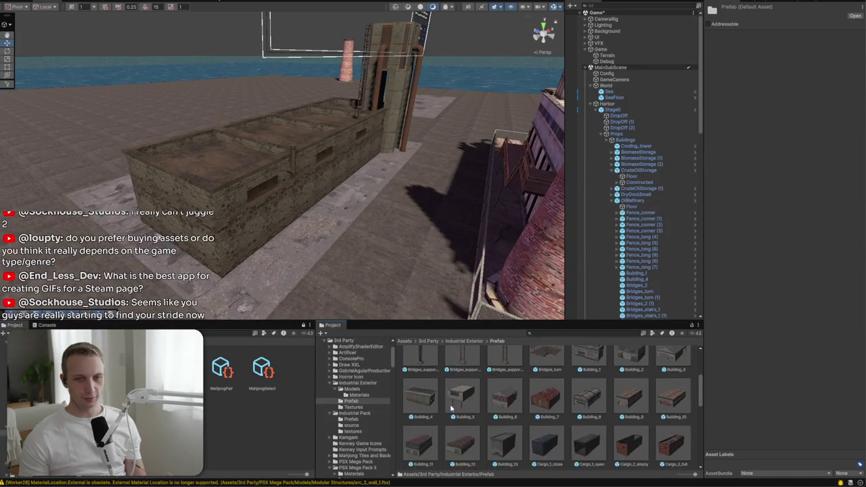
{"action": "scroll", "coordinate": [487, 416], "scroll_direction": "up", "scroll_amount": 1}
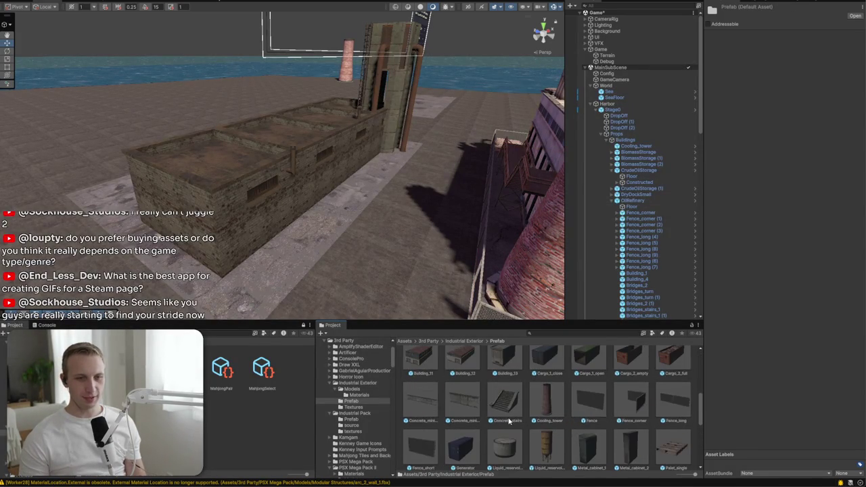
Place a short and a long Concrete_miniwall in the scene, setting the long one's scale to 2
{"action": "left_click_drag", "start_coordinate": [247, 274], "coordinate": [330, 290]}
{"action": "key", "text": "f"}
{"action": "mouse_move", "coordinate": [432, 386]}
{"action": "left_mouse_down"}
{"action": "mouse_move", "coordinate": [415, 177]}
{"action": "mouse_move", "coordinate": [412, 188]}
{"action": "mouse_move", "coordinate": [516, 210]}
{"action": "left_mouse_up"}
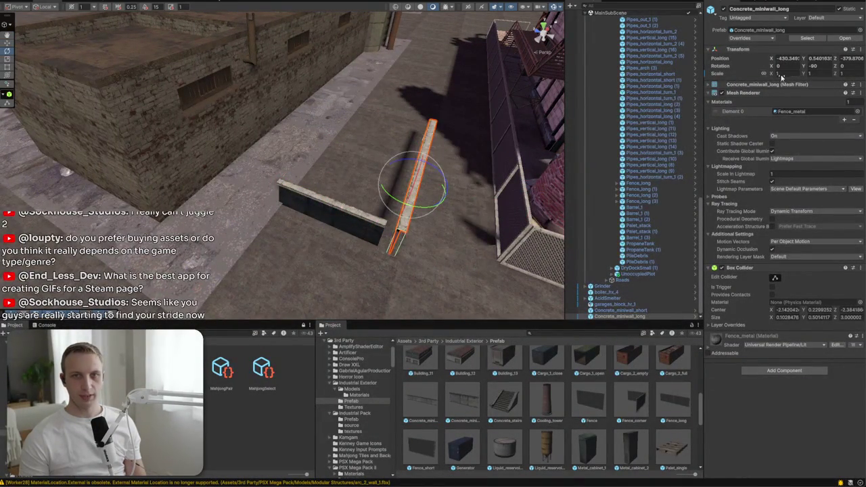
{"action": "type", "text": "2"}
{"action": "scroll", "coordinate": [308, 179], "scroll_direction": "up", "scroll_amount": 5}
{"action": "mouse_move", "coordinate": [308, 180]}
{"action": "left_mouse_down"}
{"action": "mouse_move", "coordinate": [386, 135]}
{"action": "mouse_move", "coordinate": [484, 163]}
{"action": "mouse_move", "coordinate": [347, 196]}
{"action": "left_mouse_up"}
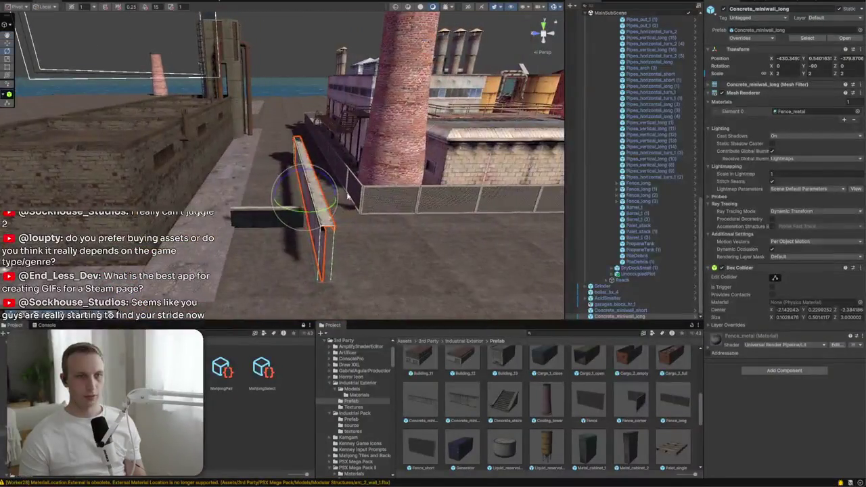
Move the long wall left, rotate it to Y -270, delete the short miniwall, and select both long walls
{"action": "mouse_move", "coordinate": [291, 205]}
{"action": "left_mouse_down"}
{"action": "mouse_move", "coordinate": [225, 207]}
{"action": "mouse_move", "coordinate": [217, 225]}
{"action": "mouse_move", "coordinate": [238, 243]}
{"action": "left_mouse_up"}
{"action": "mouse_move", "coordinate": [281, 267]}
{"action": "left_mouse_down"}
{"action": "mouse_move", "coordinate": [420, 266]}
{"action": "mouse_move", "coordinate": [454, 254]}
{"action": "mouse_move", "coordinate": [533, 261]}
{"action": "mouse_move", "coordinate": [486, 288]}
{"action": "mouse_move", "coordinate": [296, 183]}
{"action": "mouse_move", "coordinate": [399, 132]}
{"action": "mouse_move", "coordinate": [276, 187]}
{"action": "mouse_move", "coordinate": [253, 190]}
{"action": "mouse_move", "coordinate": [226, 164]}
{"action": "mouse_move", "coordinate": [425, 176]}
{"action": "mouse_move", "coordinate": [247, 150]}
{"action": "left_mouse_up"}
{"action": "left_click", "coordinate": [399, 132]}
{"action": "key", "text": "Delete"}
{"action": "left_click", "coordinate": [227, 159]}
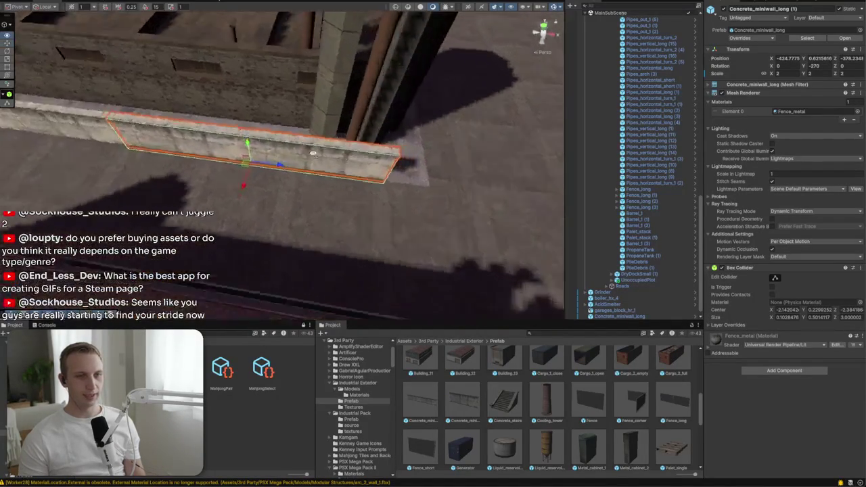
{"action": "left_click", "coordinate": [324, 186], "text": "ctrl"}
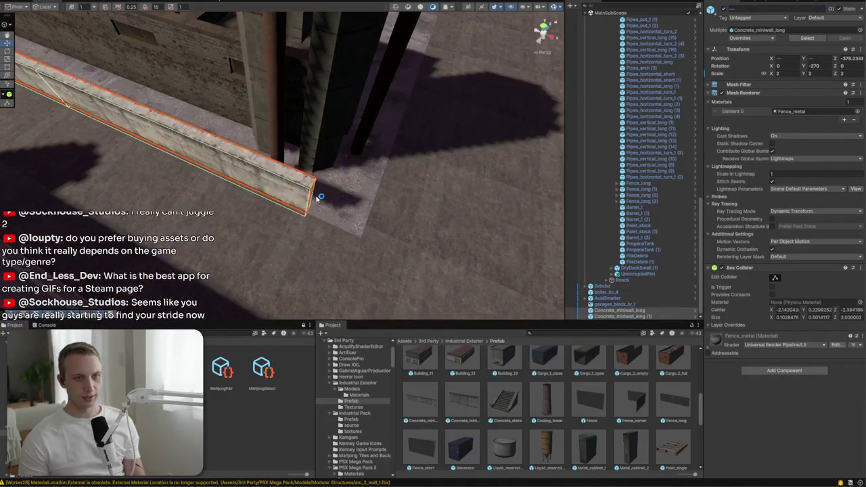
Stretch both Concrete_miniwall_long walls to about 2.16 scale on Z
{"action": "left_click_drag", "start_coordinate": [308, 196], "coordinate": [373, 212]}
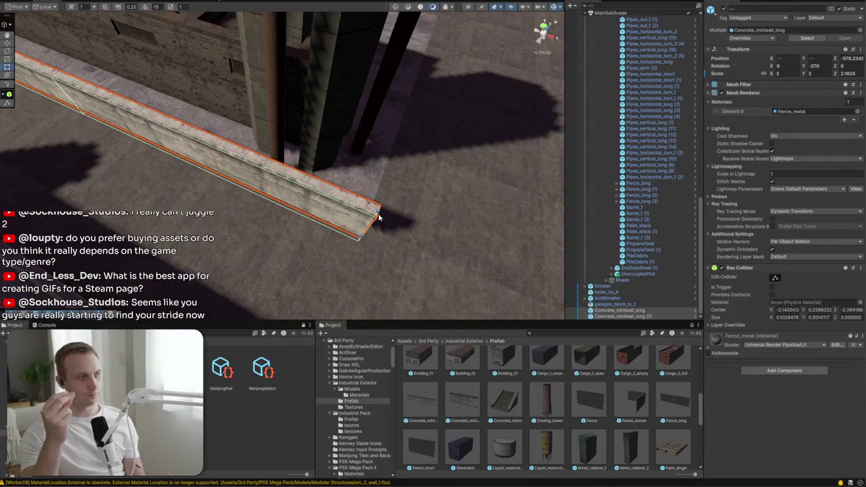
{"action": "scroll", "coordinate": [378, 216], "scroll_direction": "down", "scroll_amount": 10}
{"action": "key", "text": "f"}
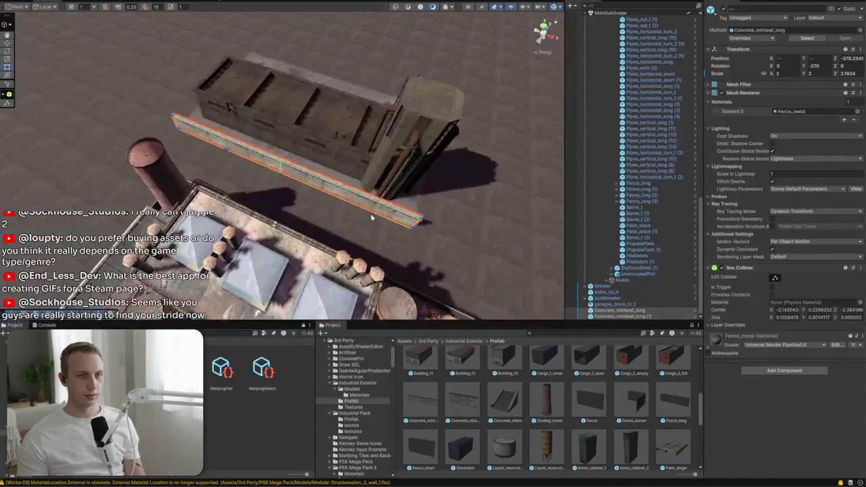
{"action": "left_click_drag", "start_coordinate": [356, 203], "coordinate": [273, 201]}
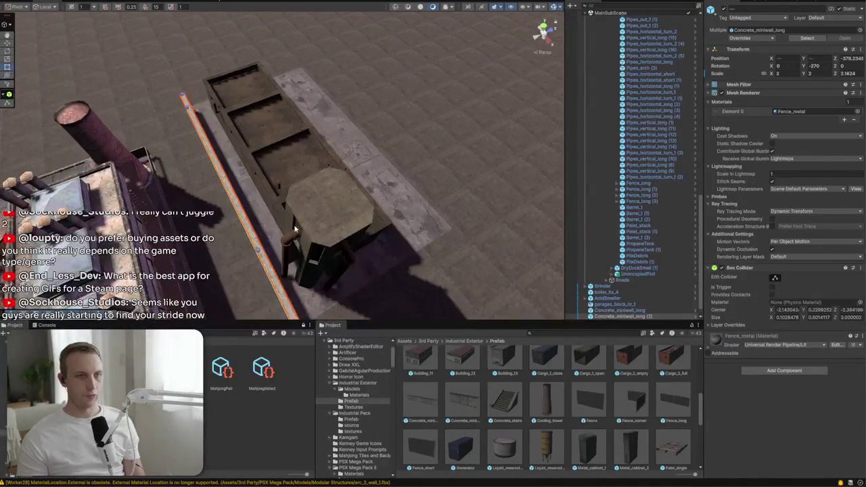
{"action": "mouse_move", "coordinate": [234, 266]}
{"action": "left_mouse_down"}
{"action": "mouse_move", "coordinate": [408, 198]}
{"action": "mouse_move", "coordinate": [528, 215]}
{"action": "mouse_move", "coordinate": [408, 207]}
{"action": "mouse_move", "coordinate": [281, 180]}
{"action": "mouse_move", "coordinate": [315, 135]}
{"action": "mouse_move", "coordinate": [163, 123]}
{"action": "mouse_move", "coordinate": [199, 178]}
{"action": "mouse_move", "coordinate": [182, 189]}
{"action": "left_mouse_up"}
{"action": "mouse_move", "coordinate": [265, 170]}
{"action": "left_mouse_down"}
{"action": "mouse_move", "coordinate": [265, 122]}
{"action": "mouse_move", "coordinate": [323, 149]}
{"action": "mouse_move", "coordinate": [248, 194]}
{"action": "left_mouse_up"}
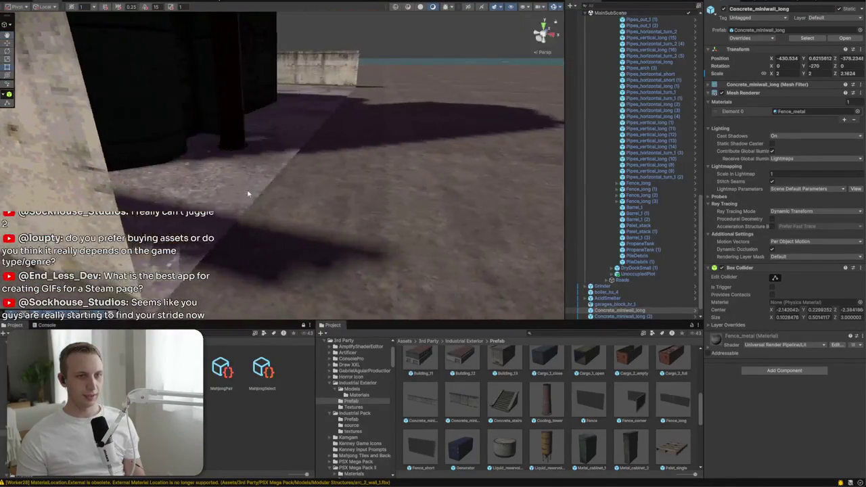
Duplicate a long wall with Ctrl+D and shift the copy toward the block's end
{"action": "mouse_move", "coordinate": [83, 185]}
{"action": "left_mouse_down"}
{"action": "mouse_move", "coordinate": [188, 193]}
{"action": "mouse_move", "coordinate": [175, 218]}
{"action": "mouse_move", "coordinate": [190, 228]}
{"action": "left_mouse_up"}
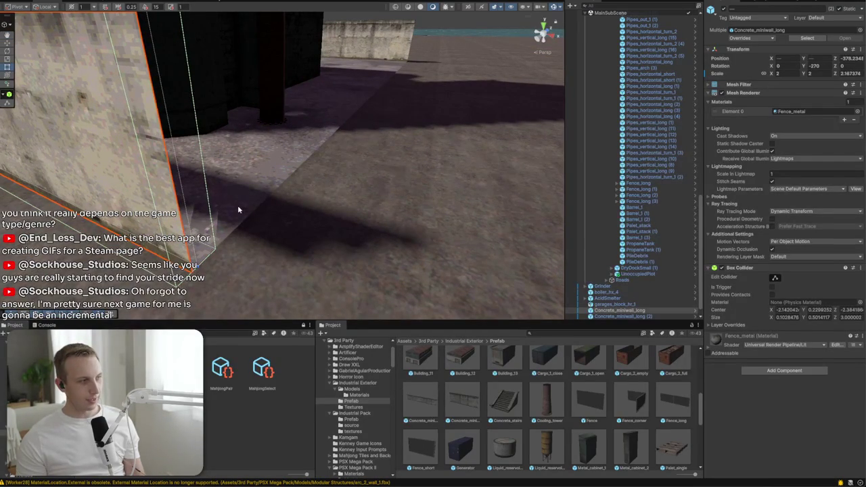
{"action": "key", "text": "f"}
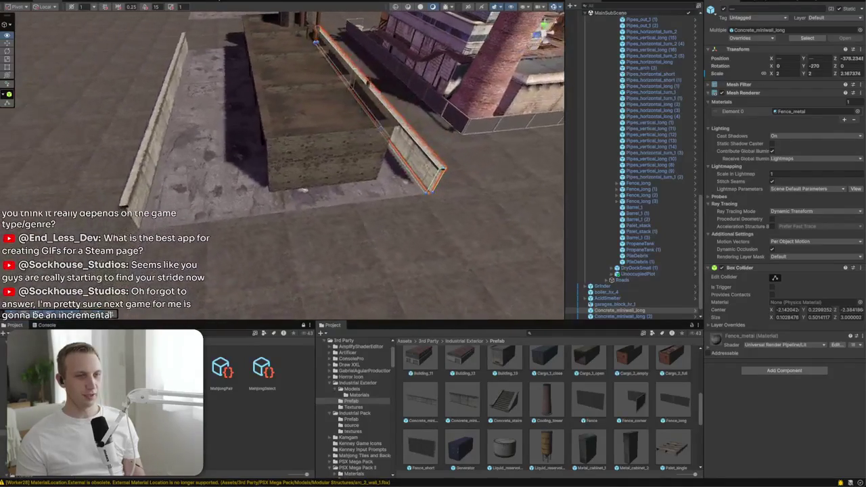
{"action": "key", "text": "ctrl+d"}
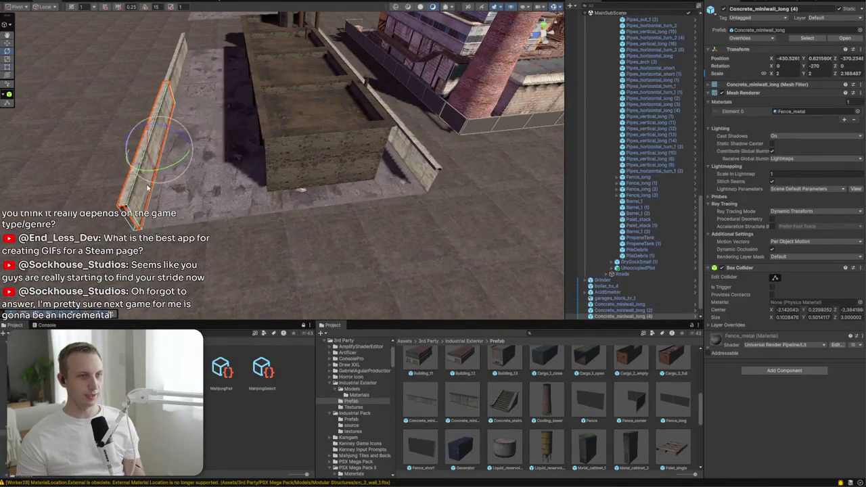
{"action": "left_click_drag", "start_coordinate": [161, 155], "coordinate": [199, 177]}
Rotate Concrete_miniwall_long (4) to lie crosswise across the block's end
{"action": "key", "text": "e"}
{"action": "left_click_drag", "start_coordinate": [234, 203], "coordinate": [327, 218]}
{"action": "left_click_drag", "start_coordinate": [220, 212], "coordinate": [223, 215]}
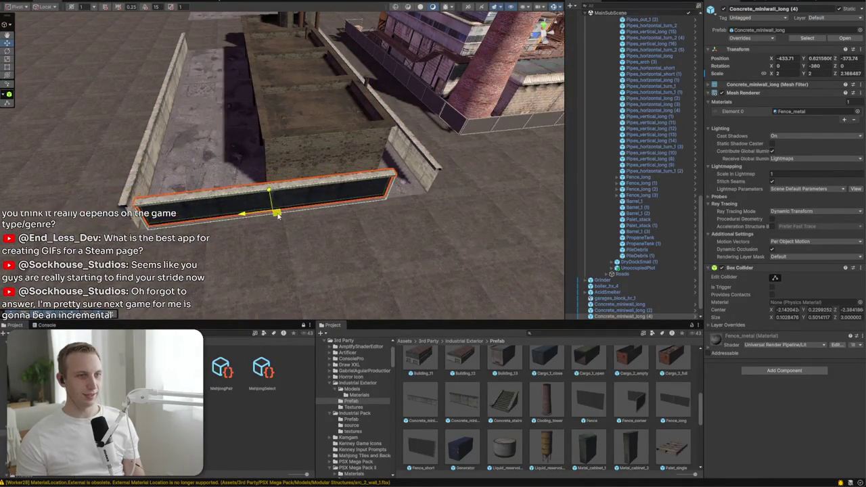
{"action": "scroll", "coordinate": [265, 213], "scroll_direction": "up", "scroll_amount": 5}
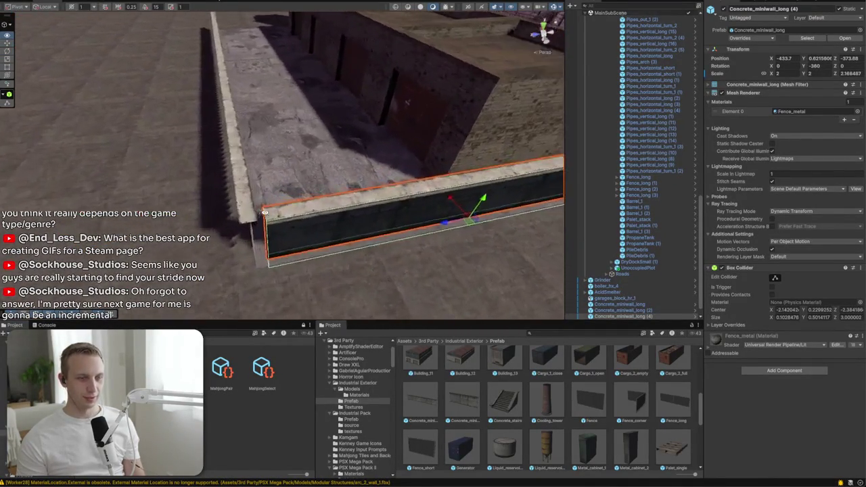
{"action": "scroll", "coordinate": [264, 212], "scroll_direction": "up", "scroll_amount": 2}
Vertex-snap the wall's corners against the neighbouring wall and the walkway edge
{"action": "key", "text": "v"}
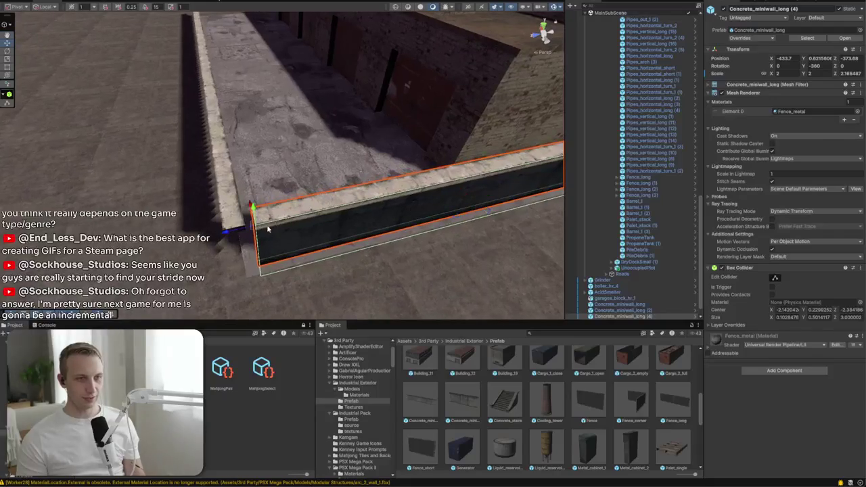
{"action": "mouse_move", "coordinate": [257, 228]}
{"action": "left_mouse_down"}
{"action": "mouse_move", "coordinate": [104, 200]}
{"action": "mouse_move", "coordinate": [482, 180]}
{"action": "mouse_move", "coordinate": [405, 231]}
{"action": "left_mouse_up"}
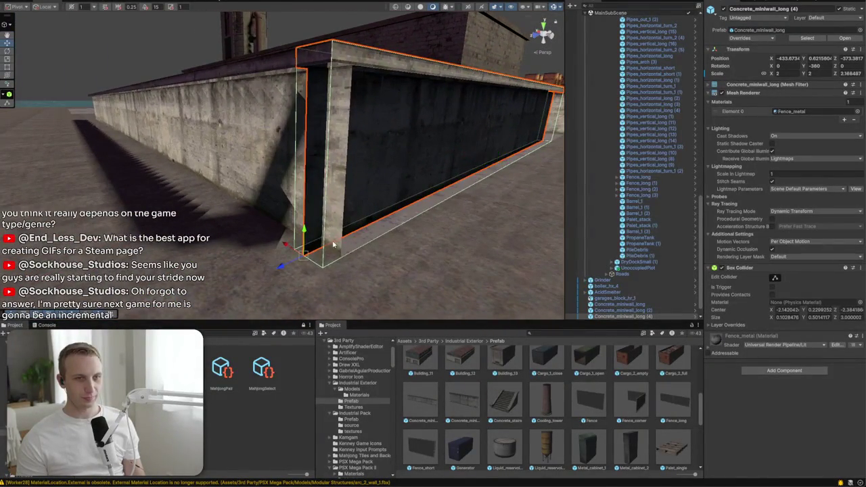
{"action": "left_click_drag", "start_coordinate": [304, 257], "coordinate": [345, 257]}
{"action": "mouse_move", "coordinate": [399, 225]}
{"action": "left_mouse_down"}
{"action": "mouse_move", "coordinate": [315, 270]}
{"action": "mouse_move", "coordinate": [304, 228]}
{"action": "mouse_move", "coordinate": [231, 238]}
{"action": "mouse_move", "coordinate": [194, 228]}
{"action": "mouse_move", "coordinate": [165, 243]}
{"action": "mouse_move", "coordinate": [354, 251]}
{"action": "left_mouse_up"}
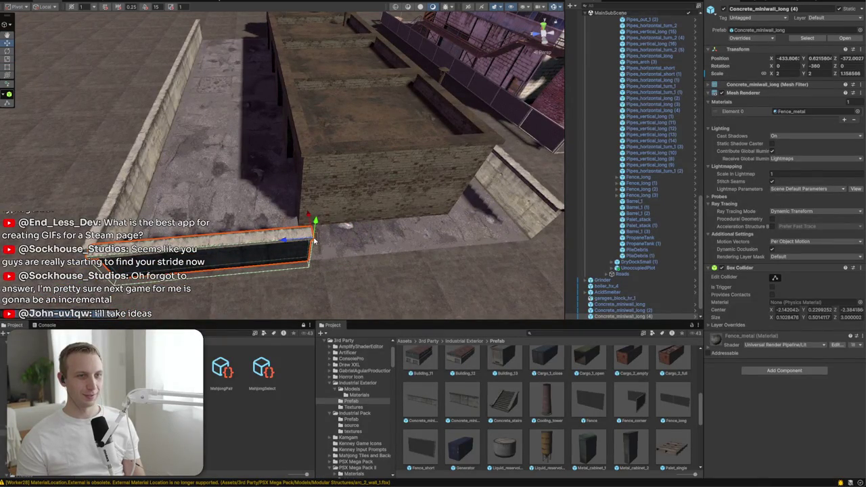
{"action": "mouse_move", "coordinate": [464, 236]}
{"action": "left_mouse_down"}
{"action": "mouse_move", "coordinate": [554, 207]}
{"action": "mouse_move", "coordinate": [460, 238]}
{"action": "left_mouse_up"}
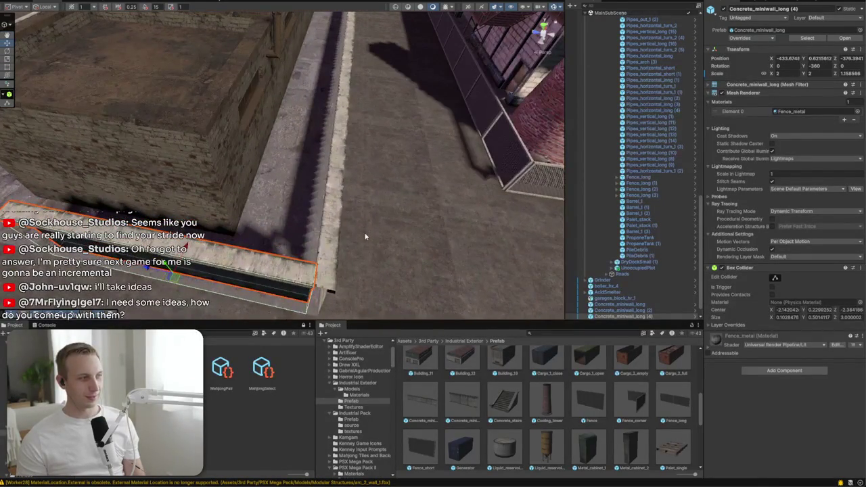
{"action": "mouse_move", "coordinate": [323, 290]}
{"action": "left_mouse_down"}
{"action": "mouse_move", "coordinate": [334, 291]}
{"action": "mouse_move", "coordinate": [331, 300]}
{"action": "mouse_move", "coordinate": [352, 279]}
{"action": "mouse_move", "coordinate": [538, 248]}
{"action": "mouse_move", "coordinate": [313, 287]}
{"action": "mouse_move", "coordinate": [413, 264]}
{"action": "mouse_move", "coordinate": [295, 258]}
{"action": "mouse_move", "coordinate": [304, 259]}
{"action": "left_mouse_up"}
{"action": "scroll", "coordinate": [571, 395], "scroll_direction": "down", "scroll_amount": 5}
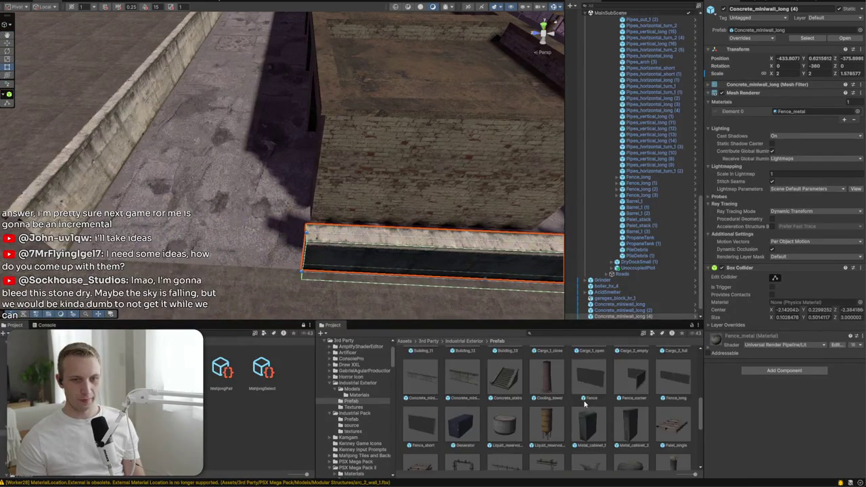
Place a Wall_column beside the low wall and set its scale to 1.5
{"action": "mouse_move", "coordinate": [497, 443]}
{"action": "left_mouse_down"}
{"action": "mouse_move", "coordinate": [261, 223]}
{"action": "mouse_move", "coordinate": [285, 267]}
{"action": "left_mouse_up"}
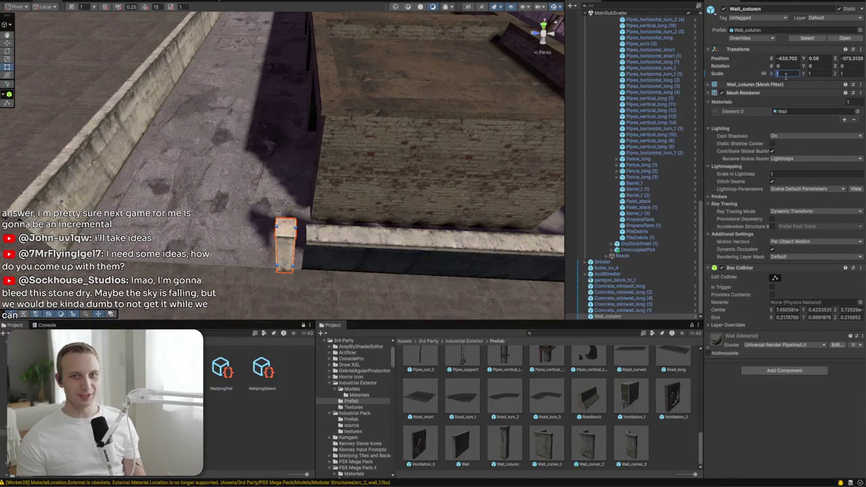
{"action": "type", "text": "1.5"}
{"action": "mouse_move", "coordinate": [298, 206]}
{"action": "left_mouse_down"}
{"action": "mouse_move", "coordinate": [270, 271]}
{"action": "mouse_move", "coordinate": [261, 271]}
{"action": "mouse_move", "coordinate": [263, 289]}
{"action": "left_mouse_up"}
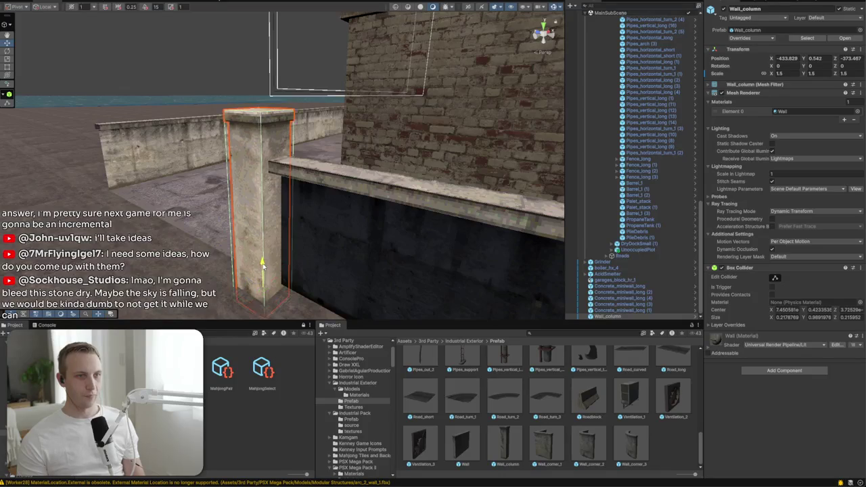
Duplicate the column and move the copy 3 units further along the wall
{"action": "key", "text": "ctrl+d"}
{"action": "left_click_drag", "start_coordinate": [249, 225], "coordinate": [38, 218]}
{"action": "key", "text": "f"}
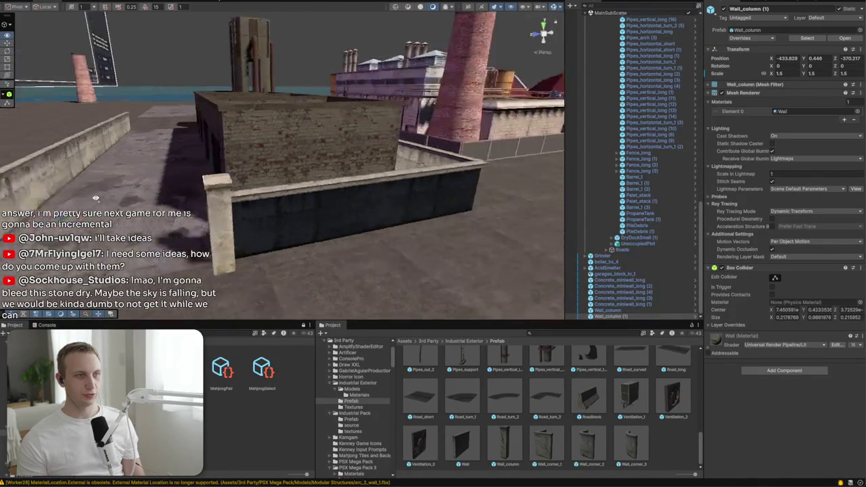
{"action": "mouse_move", "coordinate": [325, 257]}
{"action": "left_mouse_down"}
{"action": "mouse_move", "coordinate": [354, 266]}
{"action": "mouse_move", "coordinate": [401, 303]}
{"action": "mouse_move", "coordinate": [443, 246]}
{"action": "left_mouse_up"}
{"action": "key", "text": "d"}
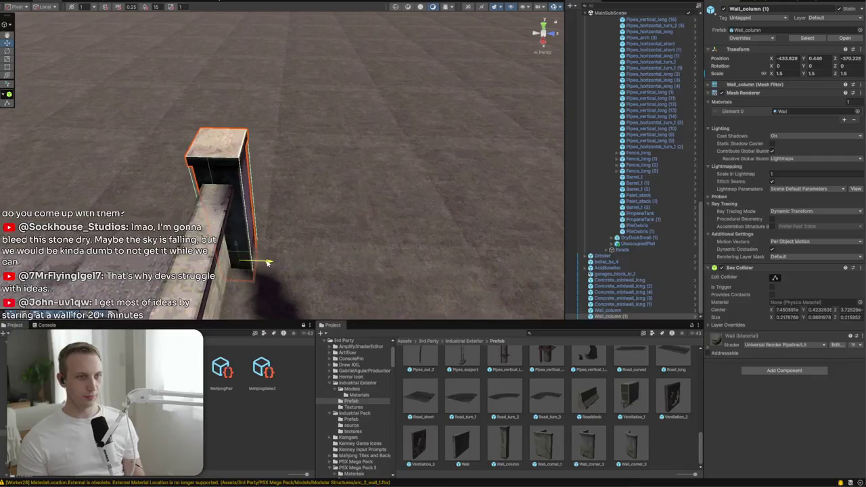
{"action": "left_click_drag", "start_coordinate": [268, 263], "coordinate": [338, 236]}
{"action": "mouse_move", "coordinate": [203, 223]}
{"action": "left_mouse_down"}
{"action": "mouse_move", "coordinate": [168, 217]}
{"action": "mouse_move", "coordinate": [169, 197]}
{"action": "mouse_move", "coordinate": [179, 194]}
{"action": "left_mouse_up"}
{"action": "left_click", "coordinate": [177, 134]}
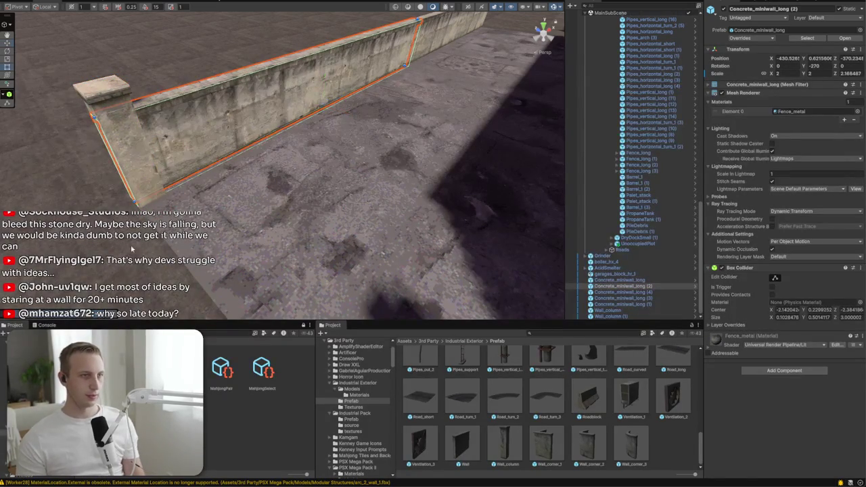
Shift Concrete_miniwall_long (4) slightly along its X axis
{"action": "mouse_move", "coordinate": [118, 155]}
{"action": "left_mouse_down"}
{"action": "mouse_move", "coordinate": [265, 212]}
{"action": "mouse_move", "coordinate": [268, 238]}
{"action": "left_mouse_up"}
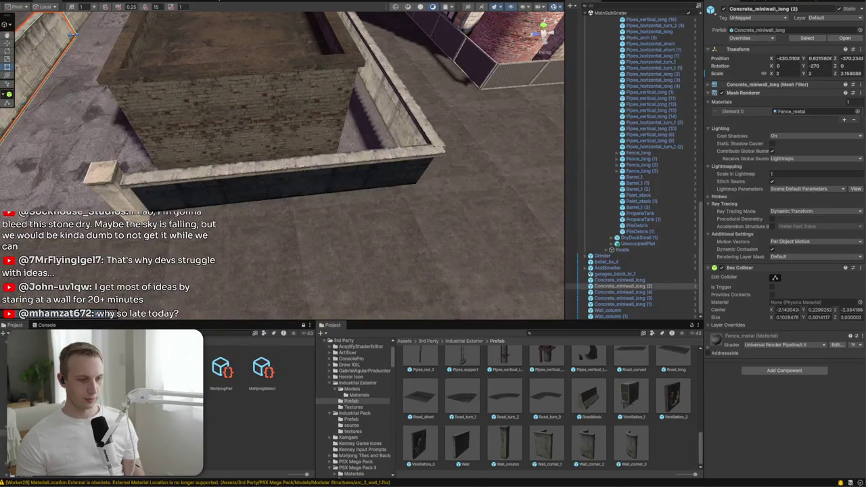
{"action": "mouse_move", "coordinate": [313, 253]}
{"action": "left_mouse_down"}
{"action": "mouse_move", "coordinate": [263, 204]}
{"action": "mouse_move", "coordinate": [246, 206]}
{"action": "mouse_move", "coordinate": [296, 226]}
{"action": "left_mouse_up"}
{"action": "left_click", "coordinate": [105, 194]}
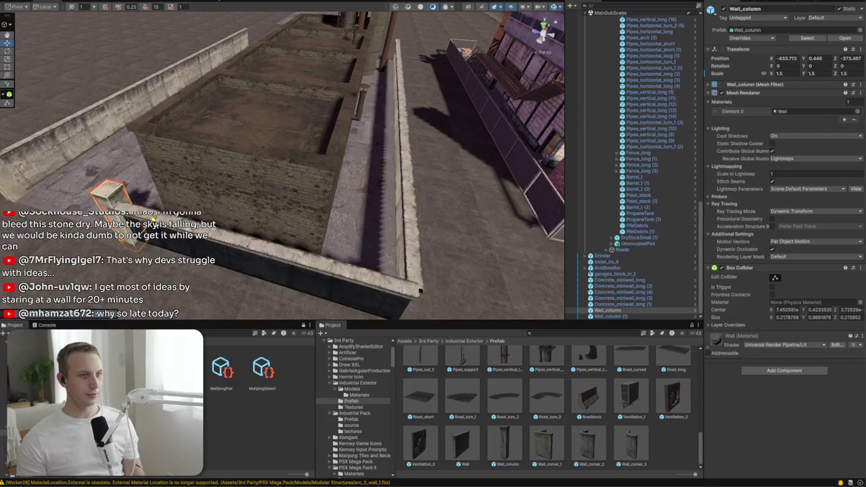
{"action": "mouse_move", "coordinate": [155, 217]}
{"action": "left_mouse_down"}
{"action": "mouse_move", "coordinate": [251, 248]}
{"action": "mouse_move", "coordinate": [228, 253]}
{"action": "left_mouse_up"}
{"action": "left_click", "coordinate": [228, 253]}
{"action": "scroll", "coordinate": [330, 208], "scroll_direction": "up", "scroll_amount": 2}
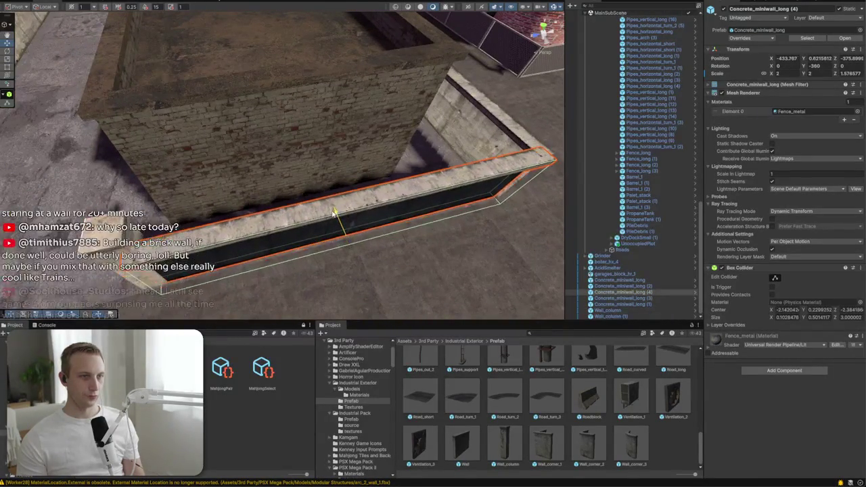
{"action": "left_click_drag", "start_coordinate": [329, 208], "coordinate": [335, 205]}
{"action": "scroll", "coordinate": [349, 204], "scroll_direction": "down", "scroll_amount": 5}
Duplicate the wall column and set the copy, Wall_column (2), on the wall's right end at ground level
{"action": "left_click", "coordinate": [174, 186]}
{"action": "key", "text": "ctrl+d"}
{"action": "left_click_drag", "start_coordinate": [175, 187], "coordinate": [382, 231]}
{"action": "left_click", "coordinate": [405, 241]}
{"action": "left_click_drag", "start_coordinate": [219, 193], "coordinate": [380, 215]}
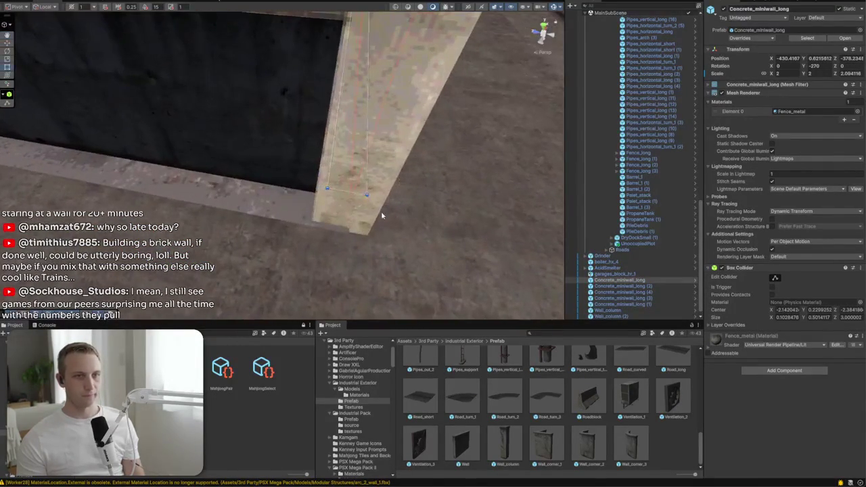
{"action": "left_click", "coordinate": [362, 231]}
{"action": "left_click_drag", "start_coordinate": [361, 254], "coordinate": [336, 245]}
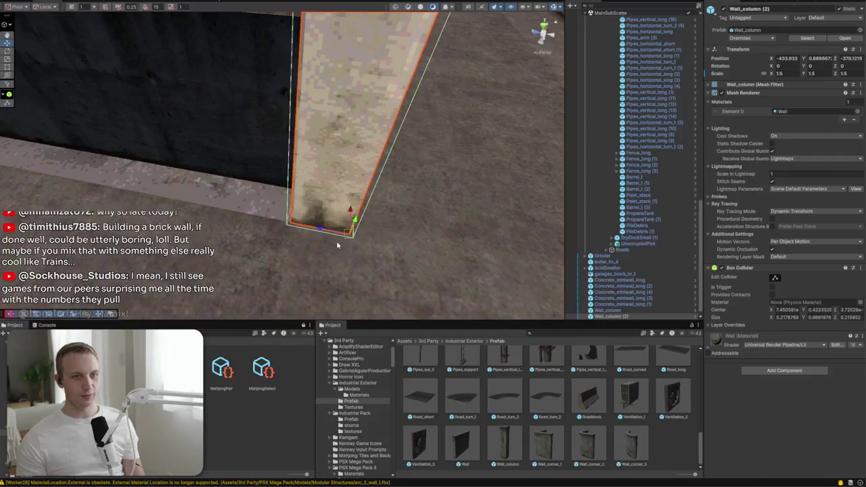
{"action": "mouse_move", "coordinate": [329, 178]}
{"action": "left_mouse_down"}
{"action": "mouse_move", "coordinate": [324, 203]}
{"action": "mouse_move", "coordinate": [163, 166]}
{"action": "mouse_move", "coordinate": [270, 247]}
{"action": "left_mouse_up"}
Select the adjoining concrete low walls and inspect the enclosure from a higher view
{"action": "left_click", "coordinate": [203, 197]}
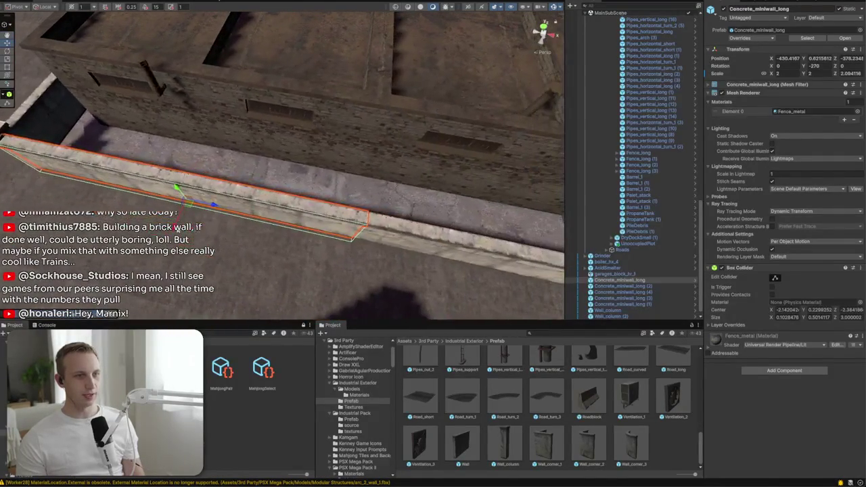
{"action": "left_click", "coordinate": [417, 235], "text": "shift"}
{"action": "mouse_move", "coordinate": [417, 235]}
{"action": "left_mouse_down"}
{"action": "mouse_move", "coordinate": [504, 270]}
{"action": "mouse_move", "coordinate": [406, 247]}
{"action": "mouse_move", "coordinate": [419, 236]}
{"action": "mouse_move", "coordinate": [409, 247]}
{"action": "mouse_move", "coordinate": [549, 210]}
{"action": "mouse_move", "coordinate": [290, 237]}
{"action": "mouse_move", "coordinate": [421, 216]}
{"action": "left_mouse_up"}
{"action": "left_click", "coordinate": [276, 241]}
{"action": "scroll", "coordinate": [422, 215], "scroll_direction": "down", "scroll_amount": 5}
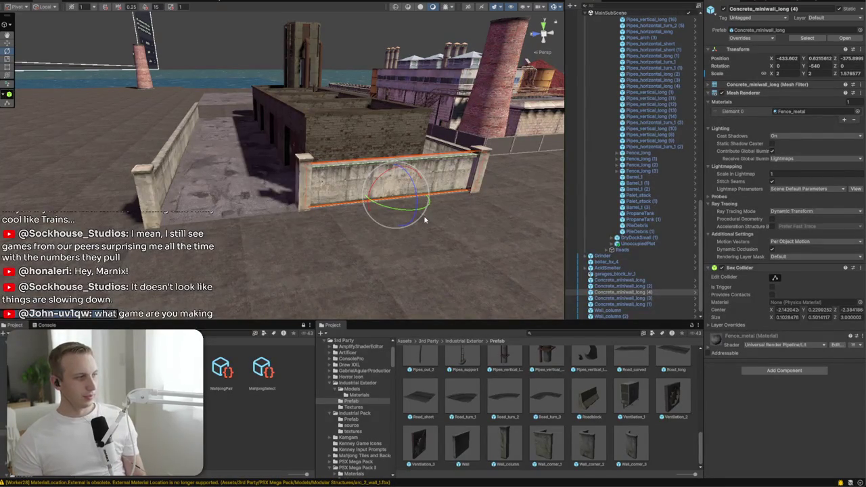
{"action": "mouse_move", "coordinate": [423, 215]}
{"action": "left_mouse_down"}
{"action": "mouse_move", "coordinate": [378, 114]}
{"action": "mouse_move", "coordinate": [324, 142]}
{"action": "mouse_move", "coordinate": [10, 127]}
{"action": "mouse_move", "coordinate": [17, 136]}
{"action": "mouse_move", "coordinate": [90, 126]}
{"action": "mouse_move", "coordinate": [360, 124]}
{"action": "left_mouse_up"}
{"action": "left_click", "coordinate": [391, 114]}
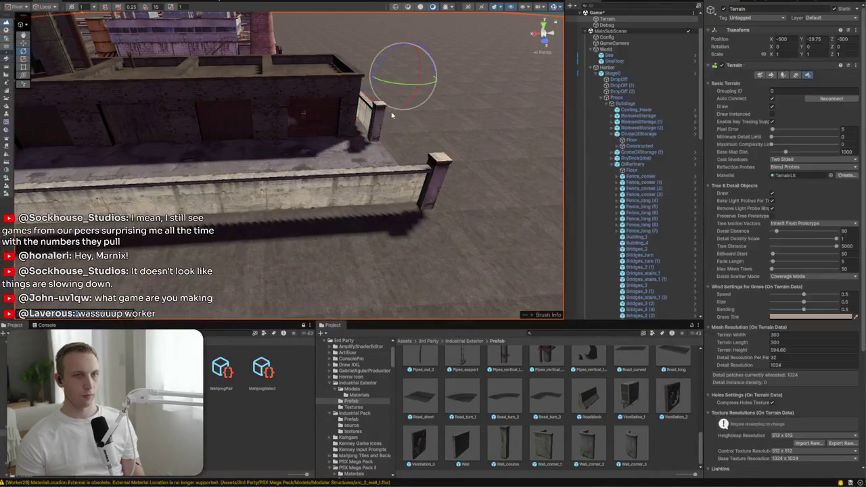
Duplicate the two wall columns and move the new column down onto the other wall
{"action": "left_click", "coordinate": [377, 118]}
{"action": "left_click", "coordinate": [420, 193], "text": "shift"}
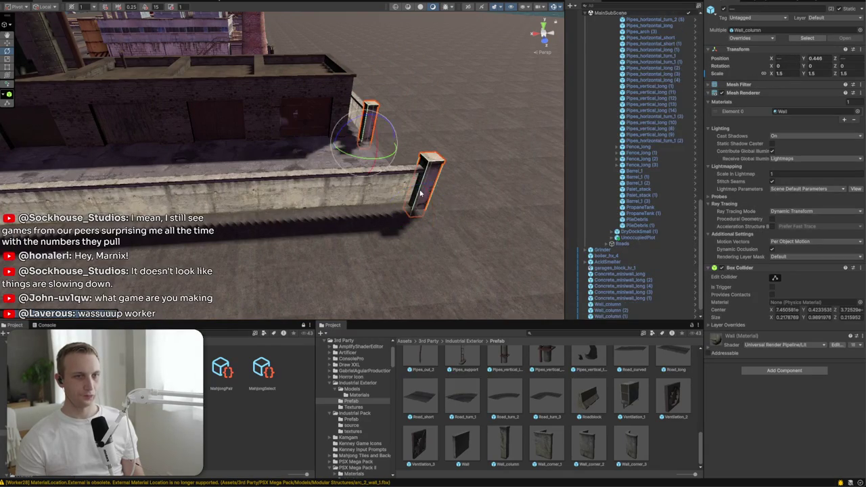
{"action": "mouse_move", "coordinate": [373, 171]}
{"action": "left_mouse_down"}
{"action": "mouse_move", "coordinate": [386, 212]}
{"action": "mouse_move", "coordinate": [399, 129]}
{"action": "mouse_move", "coordinate": [388, 116]}
{"action": "left_mouse_up"}
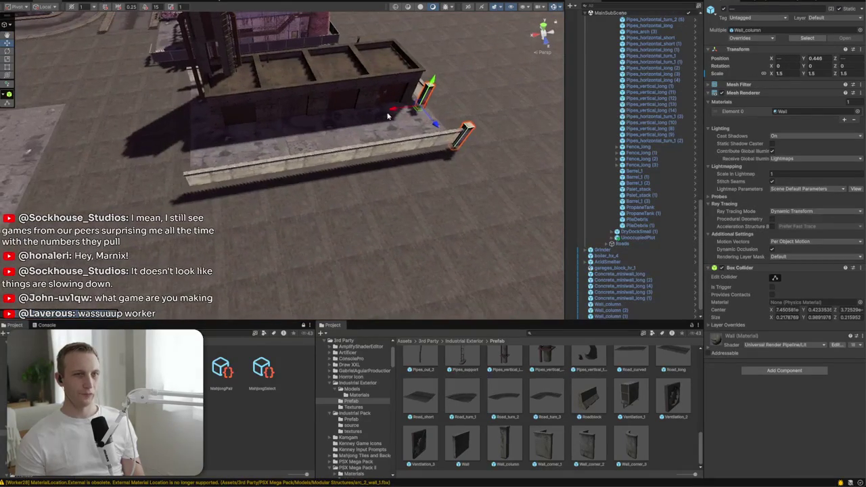
{"action": "mouse_move", "coordinate": [304, 142]}
{"action": "left_mouse_down"}
{"action": "mouse_move", "coordinate": [466, 85]}
{"action": "mouse_move", "coordinate": [456, 122]}
{"action": "mouse_move", "coordinate": [402, 129]}
{"action": "mouse_move", "coordinate": [498, 189]}
{"action": "mouse_move", "coordinate": [531, 180]}
{"action": "left_mouse_up"}
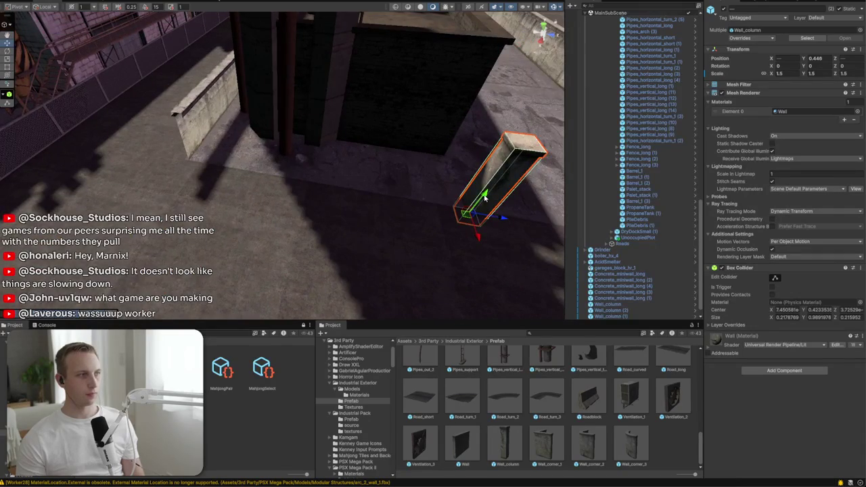
{"action": "key", "text": "ctrl+d"}
{"action": "mouse_move", "coordinate": [502, 212]}
{"action": "left_mouse_down"}
{"action": "mouse_move", "coordinate": [207, 212]}
{"action": "mouse_move", "coordinate": [209, 242]}
{"action": "mouse_move", "coordinate": [246, 201]}
{"action": "mouse_move", "coordinate": [215, 220]}
{"action": "left_mouse_up"}
{"action": "mouse_move", "coordinate": [211, 171]}
{"action": "left_mouse_down"}
{"action": "mouse_move", "coordinate": [232, 203]}
{"action": "mouse_move", "coordinate": [355, 212]}
{"action": "mouse_move", "coordinate": [311, 200]}
{"action": "left_mouse_up"}
Duplicate Concrete_miniwall_long (1), rotate the copy, and shorten it along its length
{"action": "left_click", "coordinate": [306, 197]}
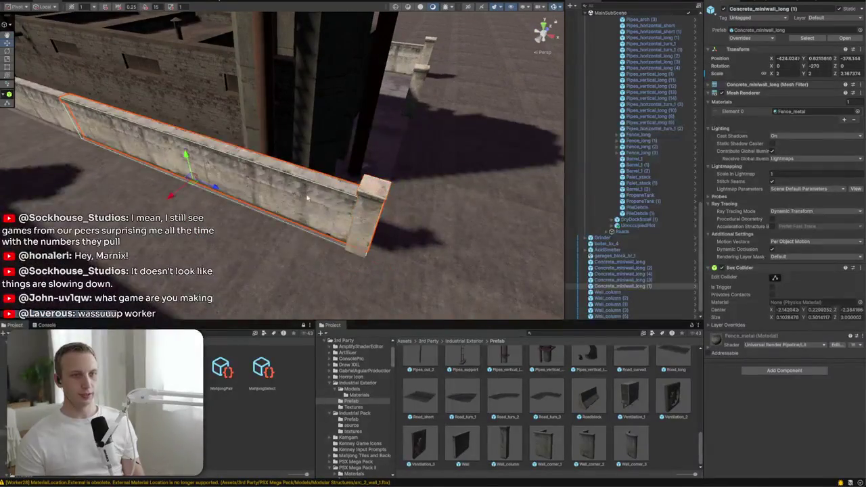
{"action": "mouse_move", "coordinate": [379, 214]}
{"action": "left_mouse_down"}
{"action": "mouse_move", "coordinate": [154, 173]}
{"action": "mouse_move", "coordinate": [190, 184]}
{"action": "left_mouse_up"}
{"action": "key", "text": "ctrl+d"}
{"action": "key", "text": "e"}
{"action": "mouse_move", "coordinate": [189, 151]}
{"action": "left_mouse_down"}
{"action": "mouse_move", "coordinate": [218, 155]}
{"action": "mouse_move", "coordinate": [202, 265]}
{"action": "mouse_move", "coordinate": [263, 243]}
{"action": "left_mouse_up"}
{"action": "key", "text": "w"}
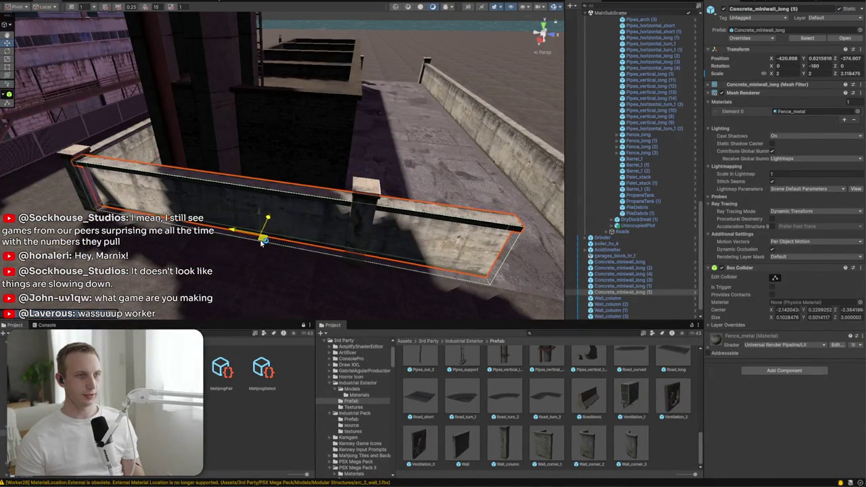
{"action": "left_click_drag", "start_coordinate": [501, 255], "coordinate": [371, 233]}
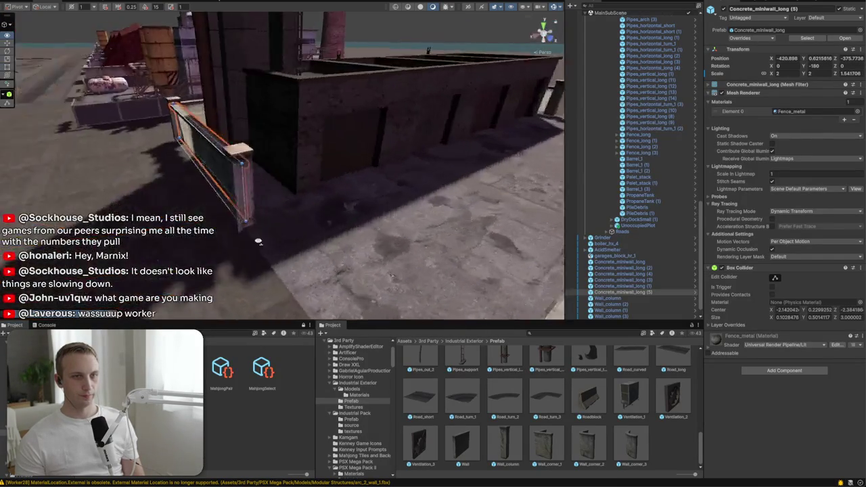
Stretch Concrete_miniwall_long (4) to close the gap in the enclosure
{"action": "left_click_drag", "start_coordinate": [258, 241], "coordinate": [289, 222]}
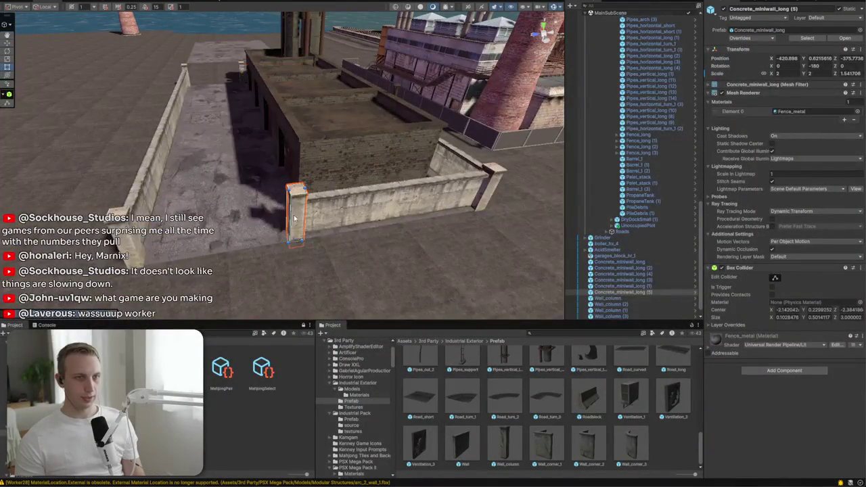
{"action": "left_click", "coordinate": [295, 218]}
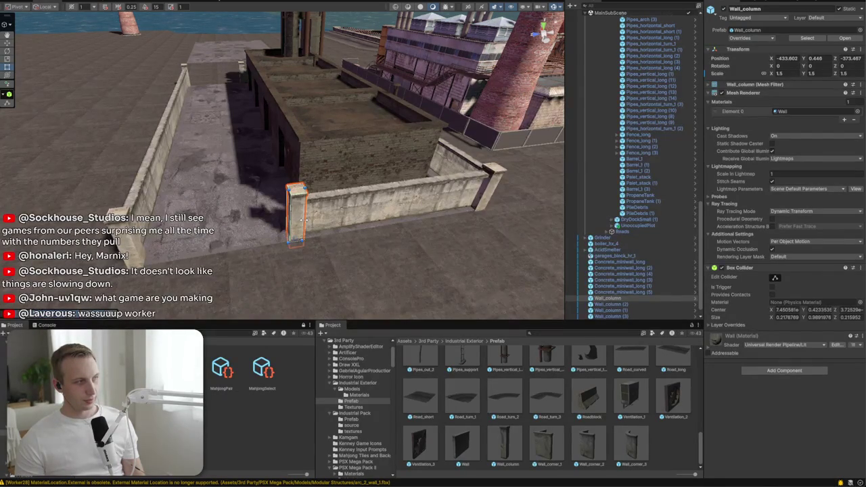
{"action": "left_click", "coordinate": [307, 220]}
{"action": "mouse_move", "coordinate": [298, 220]}
{"action": "left_mouse_down"}
{"action": "mouse_move", "coordinate": [132, 256]}
{"action": "mouse_move", "coordinate": [421, 223]}
{"action": "mouse_move", "coordinate": [373, 253]}
{"action": "mouse_move", "coordinate": [305, 257]}
{"action": "mouse_move", "coordinate": [321, 283]}
{"action": "left_mouse_up"}
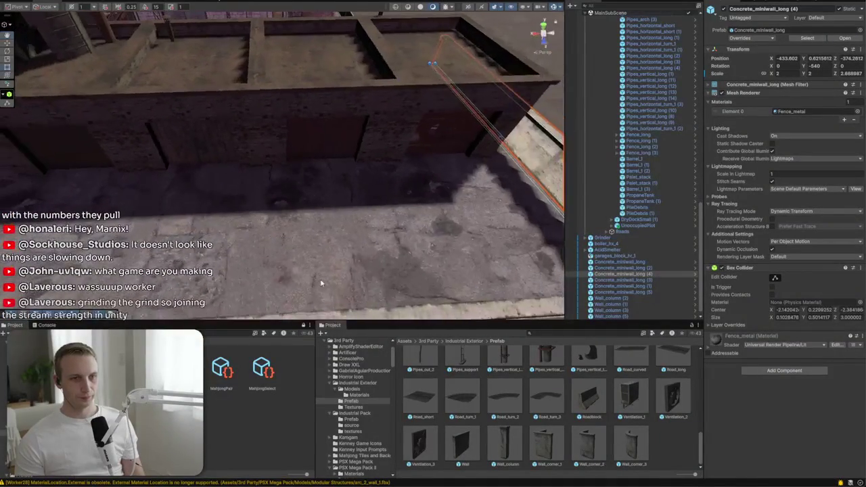
{"action": "mouse_move", "coordinate": [464, 298]}
{"action": "left_mouse_down"}
{"action": "mouse_move", "coordinate": [395, 256]}
{"action": "mouse_move", "coordinate": [339, 268]}
{"action": "mouse_move", "coordinate": [143, 27]}
{"action": "left_mouse_up"}
Duplicate boiler_hx_4 and slide the copy to X -425.62 beside the original
{"action": "left_click", "coordinate": [189, 45]}
{"action": "key", "text": "ctrl+d"}
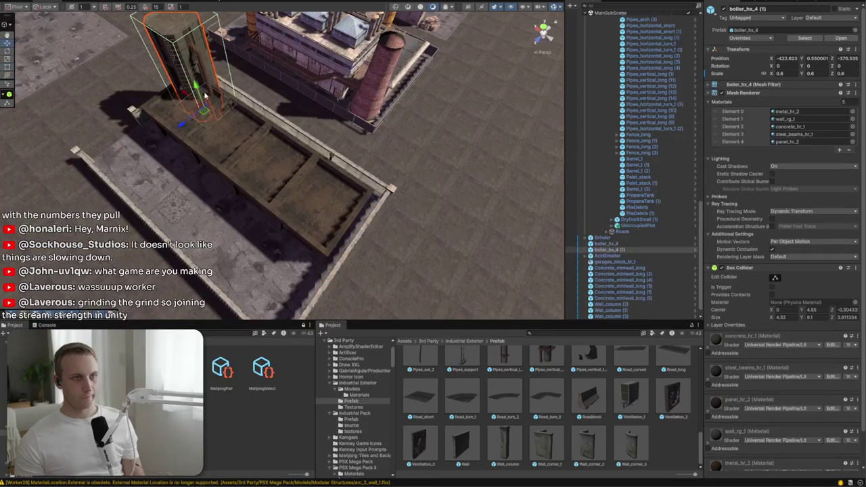
{"action": "left_click_drag", "start_coordinate": [189, 97], "coordinate": [238, 130]}
{"action": "key", "text": "f"}
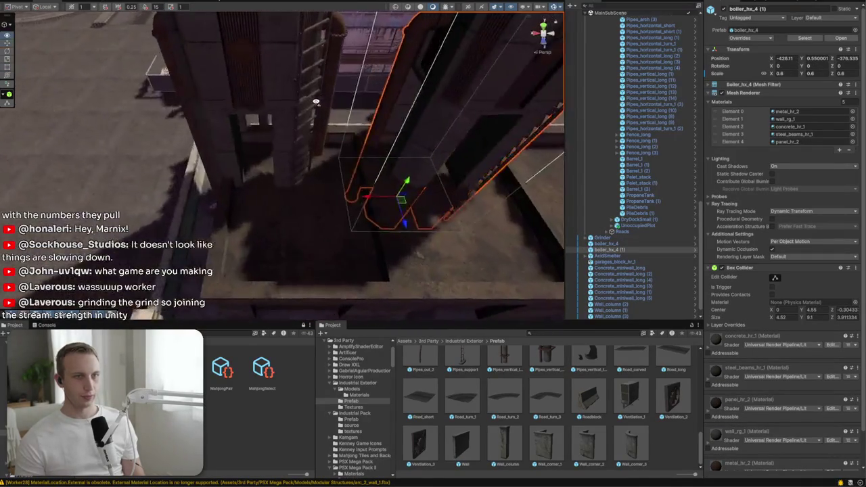
{"action": "mouse_move", "coordinate": [315, 101]}
{"action": "left_mouse_down"}
{"action": "mouse_move", "coordinate": [296, 65]}
{"action": "mouse_move", "coordinate": [286, 77]}
{"action": "left_mouse_up"}
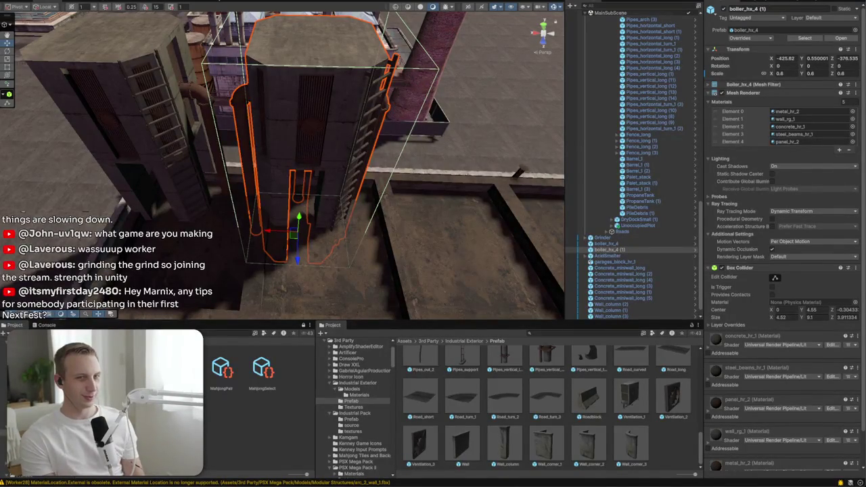
{"action": "mouse_move", "coordinate": [378, 157]}
{"action": "left_mouse_down"}
{"action": "mouse_move", "coordinate": [421, 160]}
{"action": "mouse_move", "coordinate": [348, 193]}
{"action": "mouse_move", "coordinate": [408, 188]}
{"action": "mouse_move", "coordinate": [349, 218]}
{"action": "mouse_move", "coordinate": [378, 223]}
{"action": "left_mouse_up"}
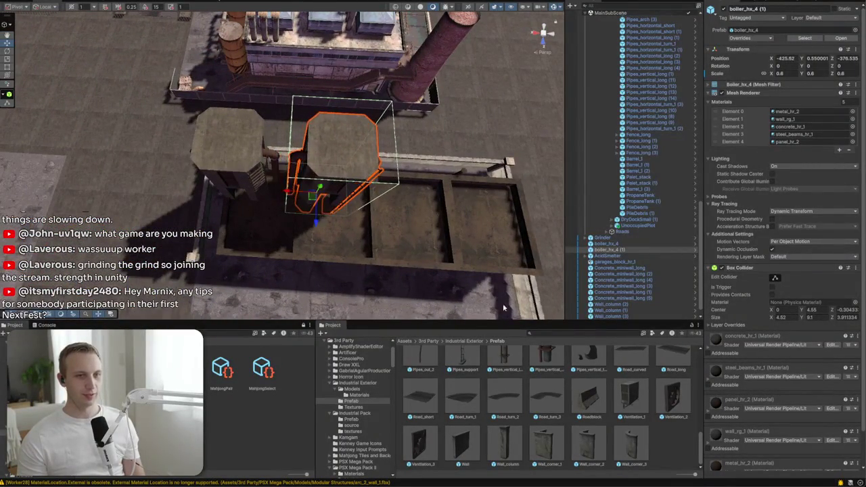
Browse 3rd Party > PSX Mega Pack > Prefabs > Modular Structures
{"action": "left_click", "coordinate": [426, 341]}
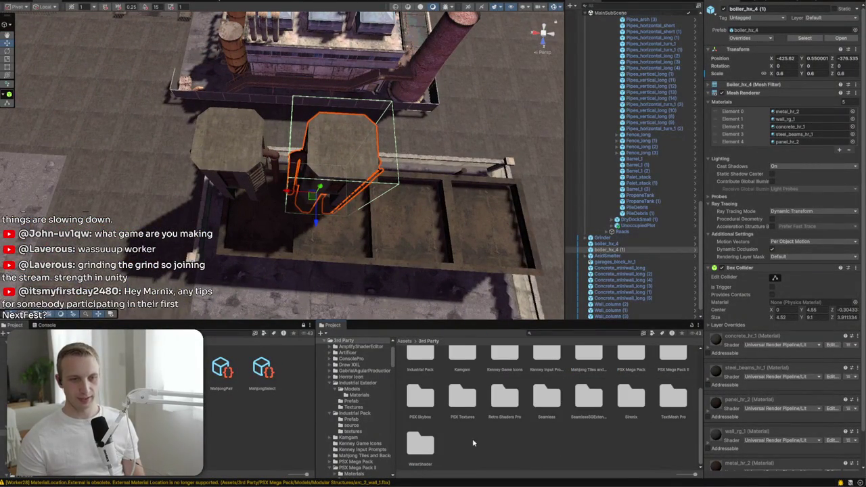
{"action": "left_click", "coordinate": [586, 414]}
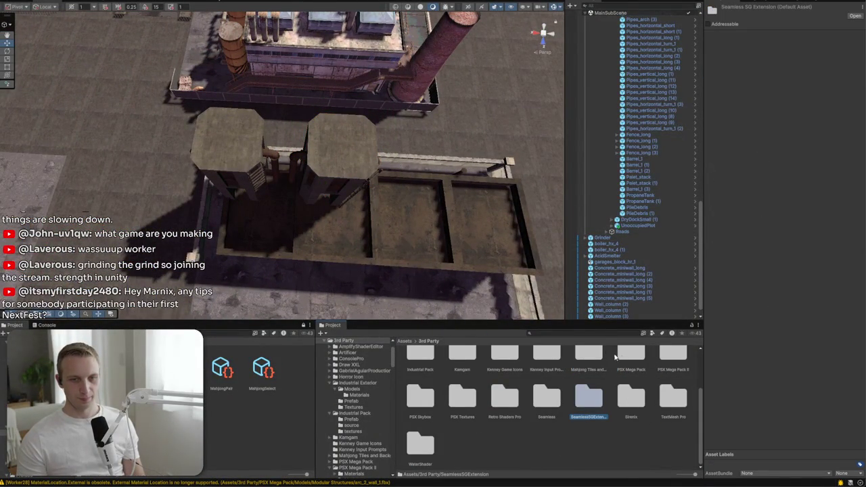
{"action": "double_click", "coordinate": [615, 357]}
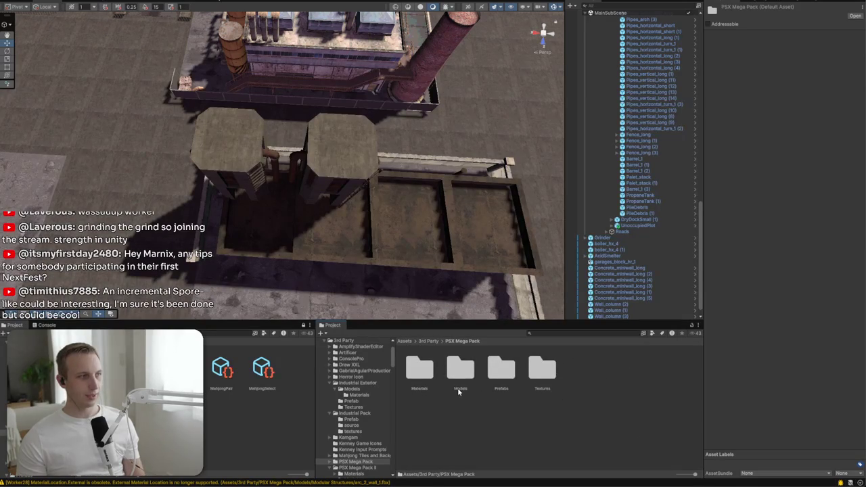
{"action": "left_click", "coordinate": [477, 382]}
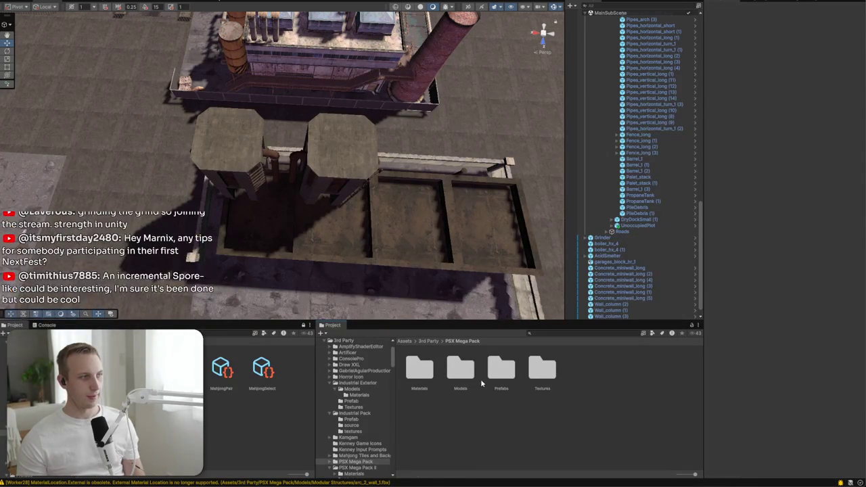
{"action": "left_click", "coordinate": [506, 382]}
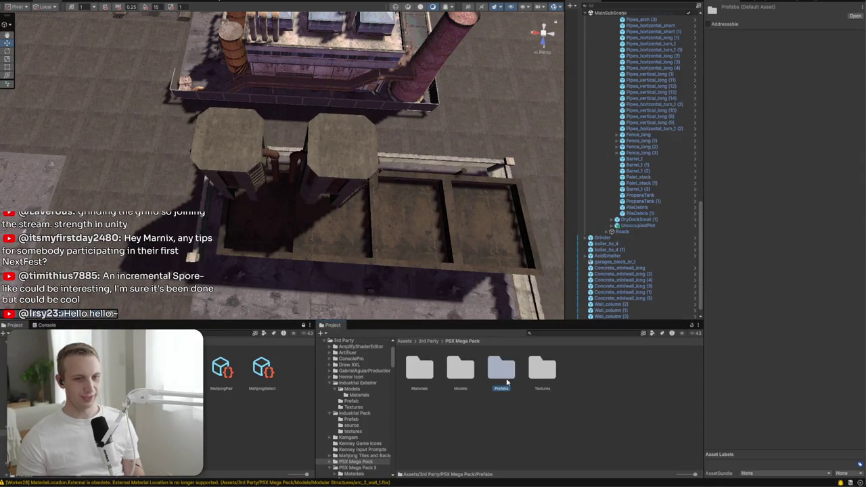
{"action": "double_click", "coordinate": [510, 365]}
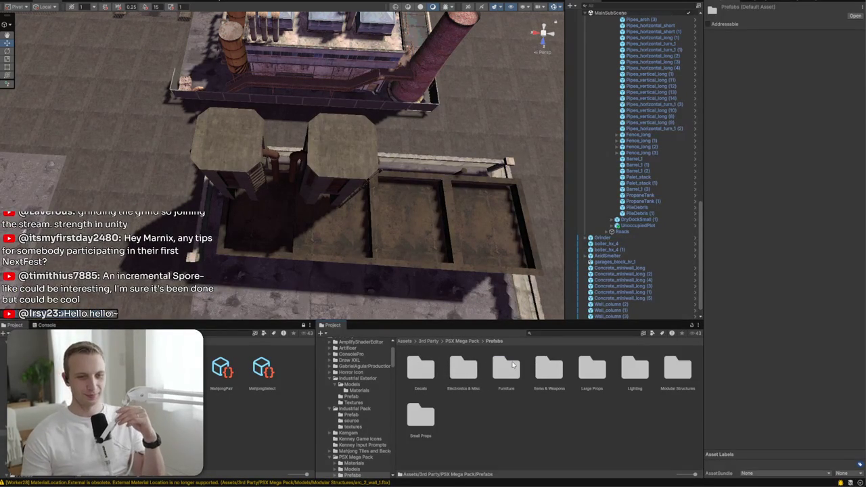
{"action": "double_click", "coordinate": [667, 383]}
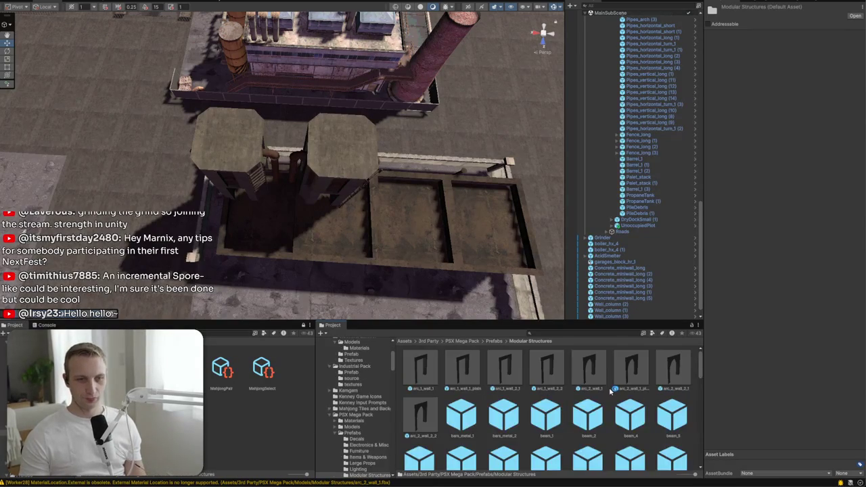
Look through the Modular Structures prefabs, then return up to the 3rd Party folder
{"action": "left_click", "coordinate": [498, 341]}
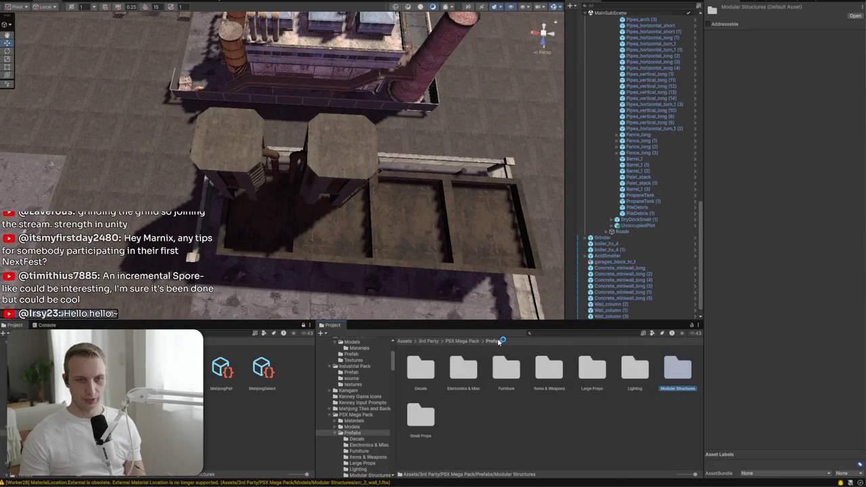
{"action": "double_click", "coordinate": [677, 366]}
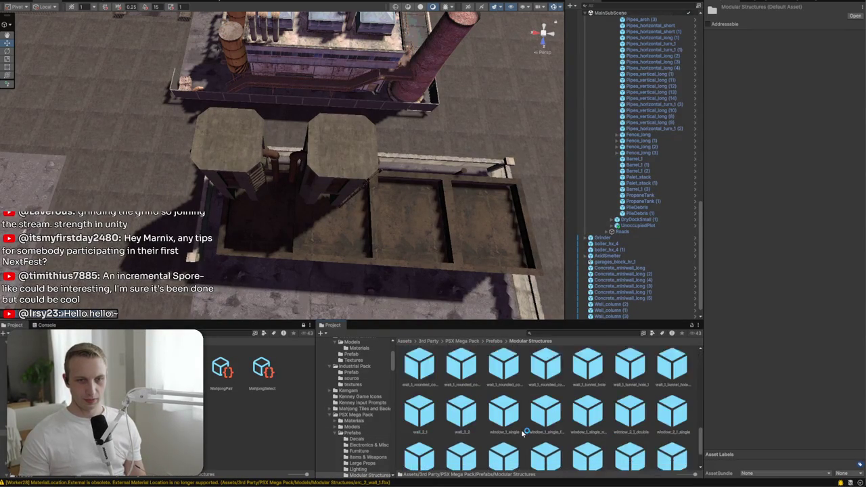
{"action": "scroll", "coordinate": [520, 429], "scroll_direction": "down", "scroll_amount": 2}
{"action": "scroll", "coordinate": [520, 429], "scroll_direction": "up", "scroll_amount": 5}
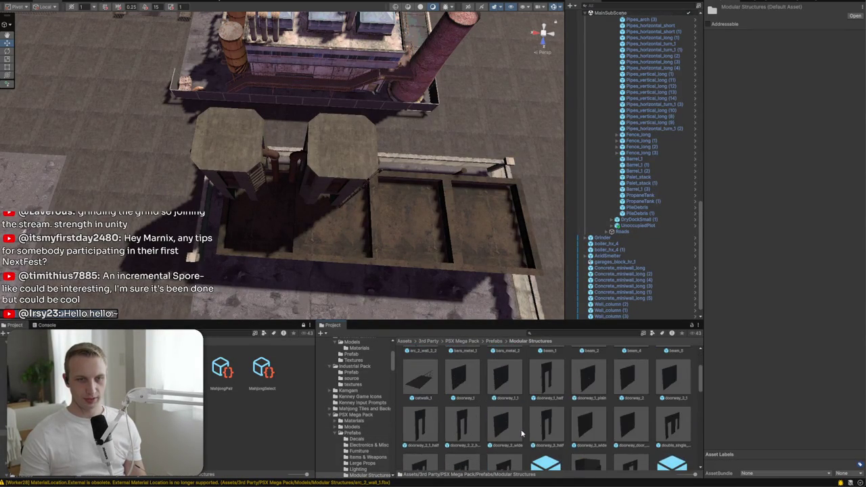
{"action": "scroll", "coordinate": [488, 375], "scroll_direction": "up", "scroll_amount": 2}
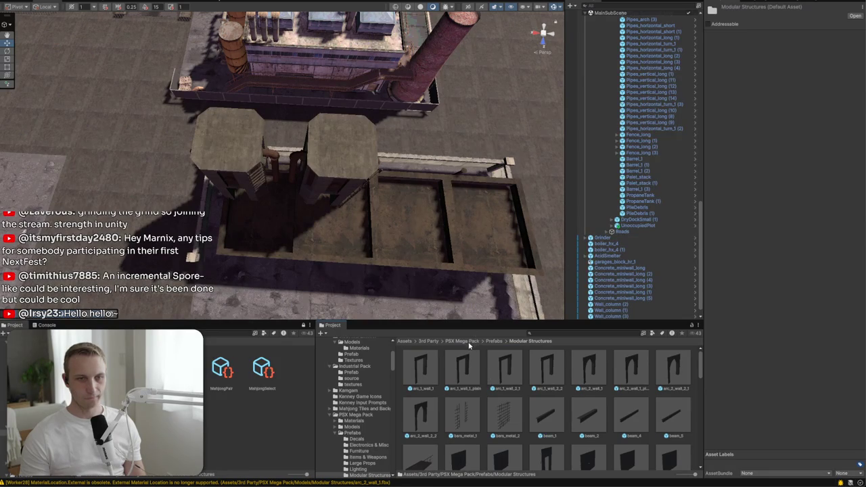
{"action": "left_click", "coordinate": [464, 341]}
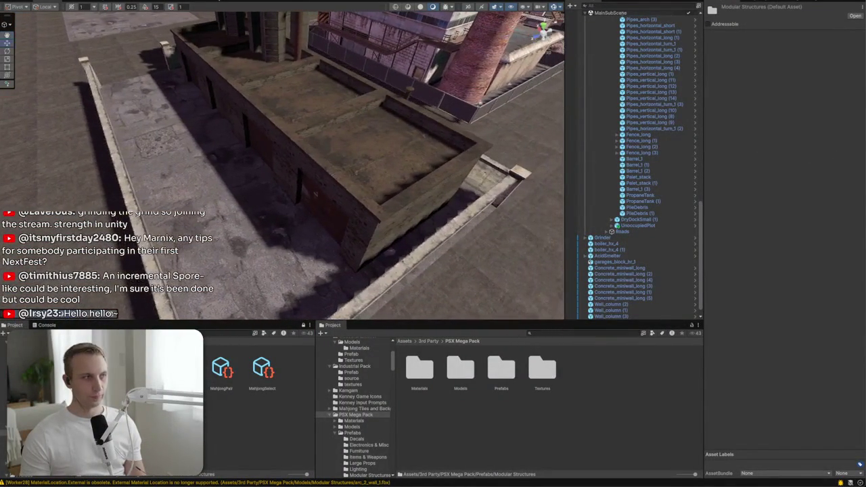
{"action": "left_click", "coordinate": [429, 341]}
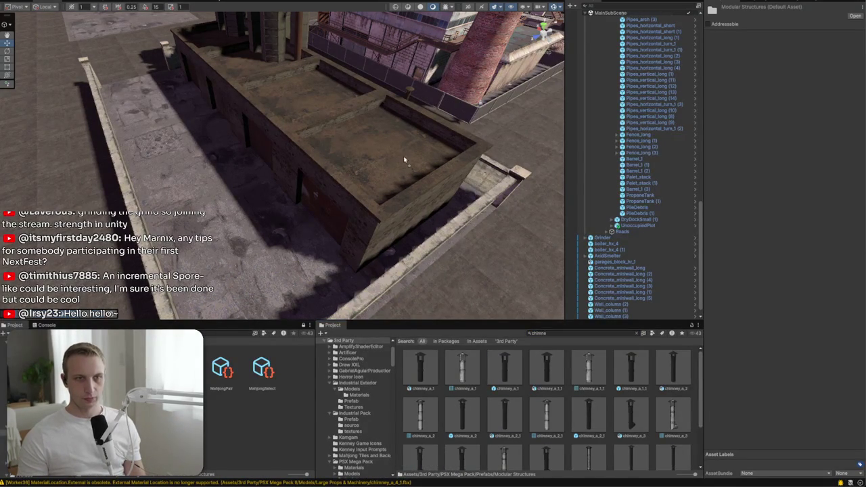
Place a chimney_a_1 at scale 2, raise it, and offset a duplicate copy to the left
{"action": "left_click_drag", "start_coordinate": [276, 282], "coordinate": [267, 286]}
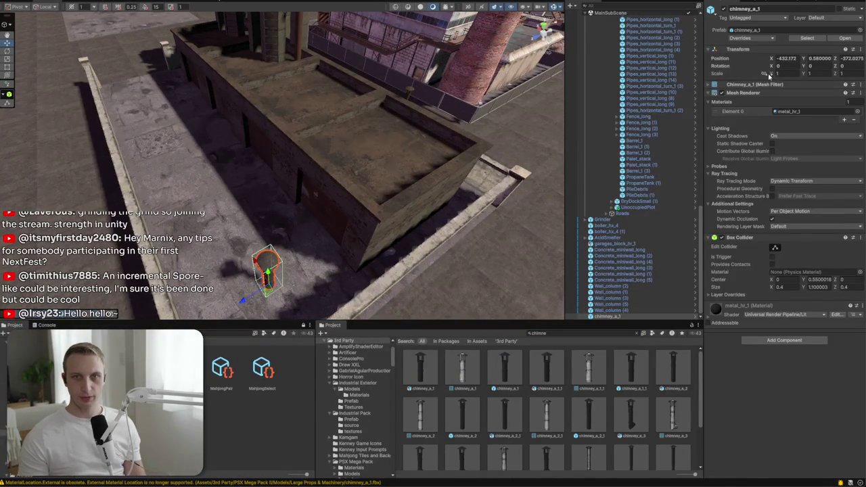
{"action": "type", "text": "2"}
{"action": "left_click_drag", "start_coordinate": [501, 206], "coordinate": [130, 301]}
{"action": "mouse_move", "coordinate": [101, 276]}
{"action": "left_mouse_down"}
{"action": "mouse_move", "coordinate": [67, 230]}
{"action": "mouse_move", "coordinate": [337, 213]}
{"action": "mouse_move", "coordinate": [479, 216]}
{"action": "mouse_move", "coordinate": [464, 243]}
{"action": "left_mouse_up"}
{"action": "key", "text": "ctrl+d"}
{"action": "left_click_drag", "start_coordinate": [310, 180], "coordinate": [231, 169]}
{"action": "mouse_move", "coordinate": [359, 184]}
{"action": "left_mouse_down"}
{"action": "mouse_move", "coordinate": [104, 104]}
{"action": "mouse_move", "coordinate": [200, 93]}
{"action": "left_mouse_up"}
Set the left boiler tower boiler_hx_4 (1) to scale 0.65
{"action": "left_click", "coordinate": [223, 108]}
{"action": "key", "text": "f"}
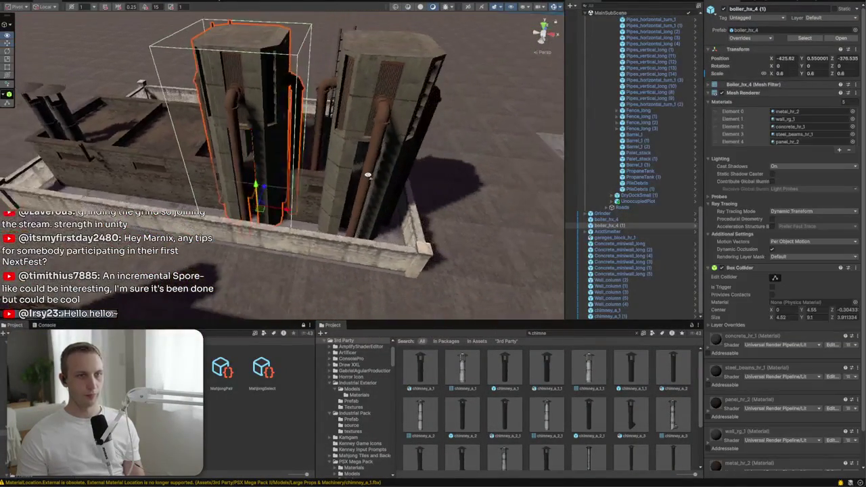
{"action": "left_click", "coordinate": [781, 73]}
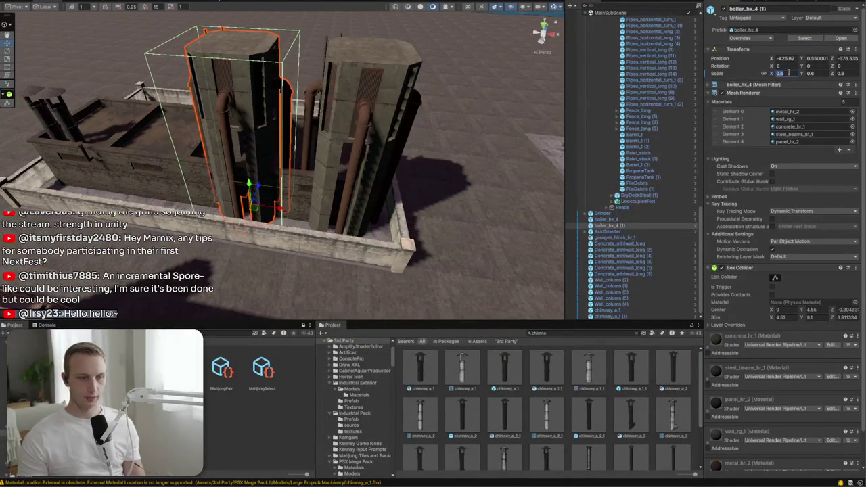
{"action": "type", "text": "0.65"}
{"action": "key", "text": "Return"}
{"action": "key", "text": "f"}
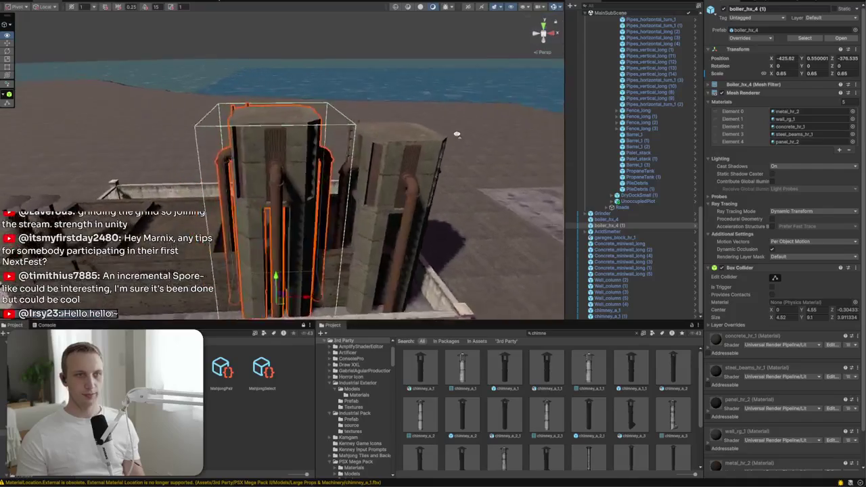
{"action": "mouse_move", "coordinate": [467, 143]}
{"action": "left_mouse_down"}
{"action": "mouse_move", "coordinate": [862, 237]}
{"action": "mouse_move", "coordinate": [598, 341]}
{"action": "left_mouse_up"}
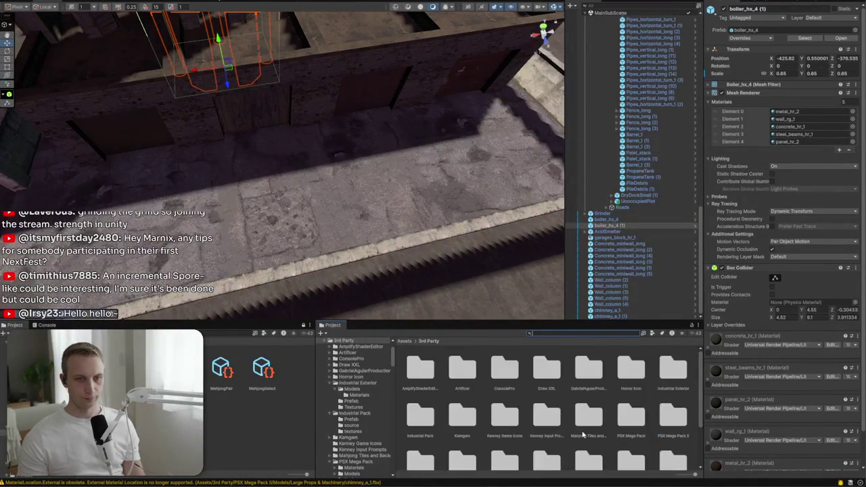
Drop Building_3 from Industrial Exterior > Prefab into the level and reposition it
{"action": "double_click", "coordinate": [676, 373]}
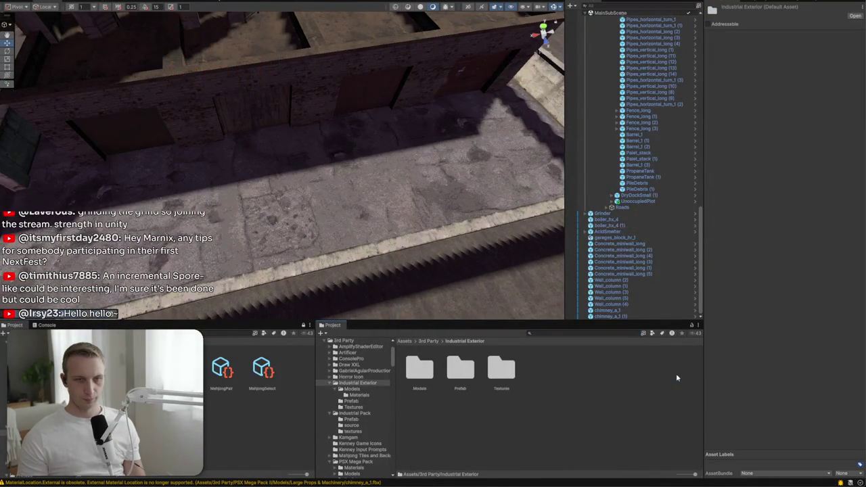
{"action": "double_click", "coordinate": [461, 366]}
{"action": "scroll", "coordinate": [463, 365], "scroll_direction": "down", "scroll_amount": 1}
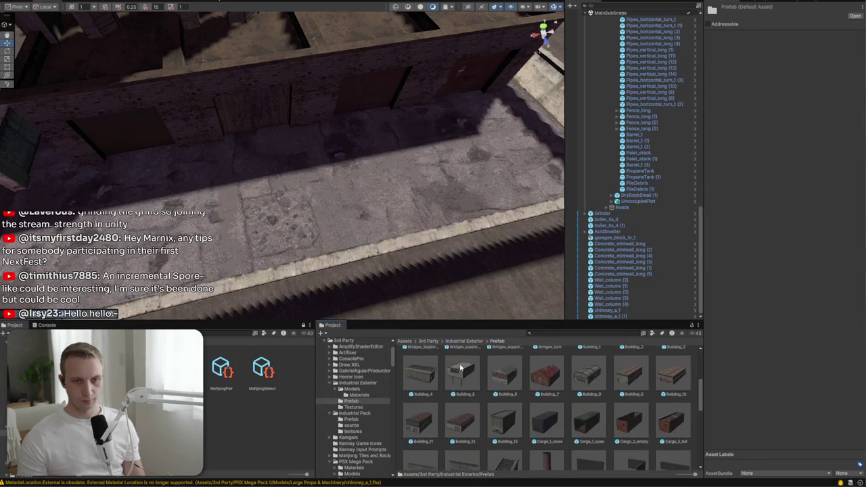
{"action": "scroll", "coordinate": [486, 369], "scroll_direction": "up", "scroll_amount": 2}
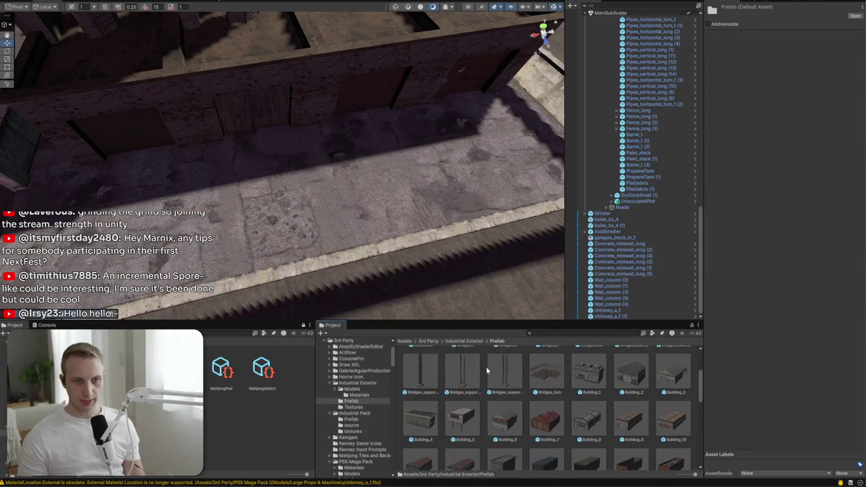
{"action": "mouse_move", "coordinate": [504, 399]}
{"action": "left_mouse_down"}
{"action": "mouse_move", "coordinate": [433, 156]}
{"action": "mouse_move", "coordinate": [420, 142]}
{"action": "mouse_move", "coordinate": [238, 131]}
{"action": "mouse_move", "coordinate": [315, 115]}
{"action": "left_mouse_up"}
{"action": "mouse_move", "coordinate": [272, 132]}
{"action": "left_mouse_down"}
{"action": "mouse_move", "coordinate": [264, 145]}
{"action": "mouse_move", "coordinate": [280, 160]}
{"action": "left_mouse_up"}
{"action": "mouse_move", "coordinate": [359, 158]}
{"action": "left_mouse_down"}
{"action": "mouse_move", "coordinate": [259, 205]}
{"action": "mouse_move", "coordinate": [292, 221]}
{"action": "mouse_move", "coordinate": [385, 41]}
{"action": "left_mouse_up"}
Frame the view back on the boiler platform and switch to the Unity Hub project list
{"action": "left_click", "coordinate": [408, 162]}
{"action": "mouse_move", "coordinate": [409, 161]}
{"action": "left_mouse_down"}
{"action": "mouse_move", "coordinate": [396, 207]}
{"action": "mouse_move", "coordinate": [297, 209]}
{"action": "mouse_move", "coordinate": [562, 198]}
{"action": "left_mouse_up"}
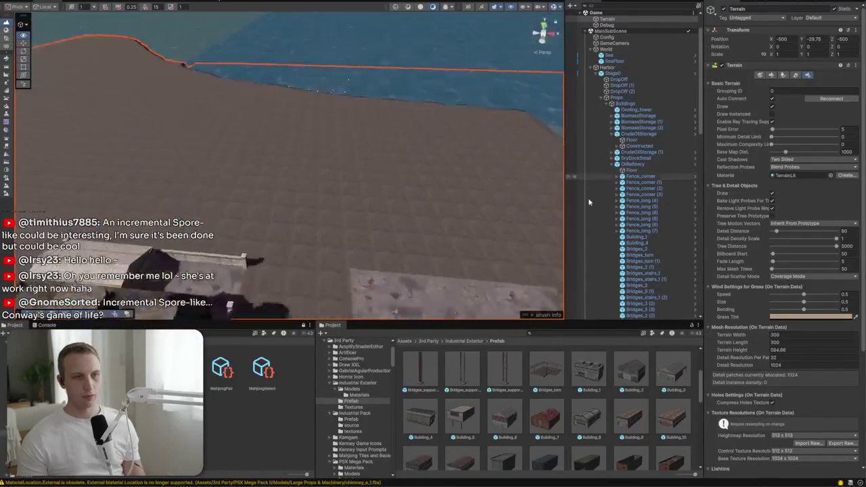
{"action": "double_click", "coordinate": [585, 237]}
{"action": "left_click", "coordinate": [247, 178]}
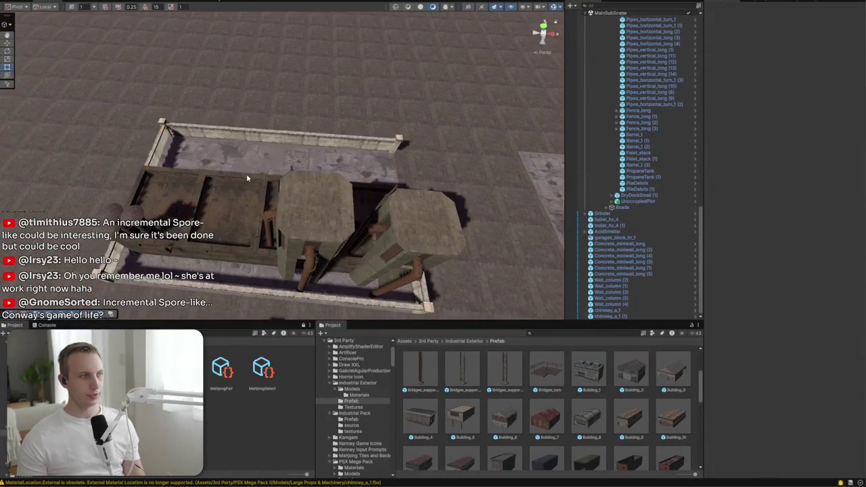
{"action": "key", "text": "alt+Tab"}
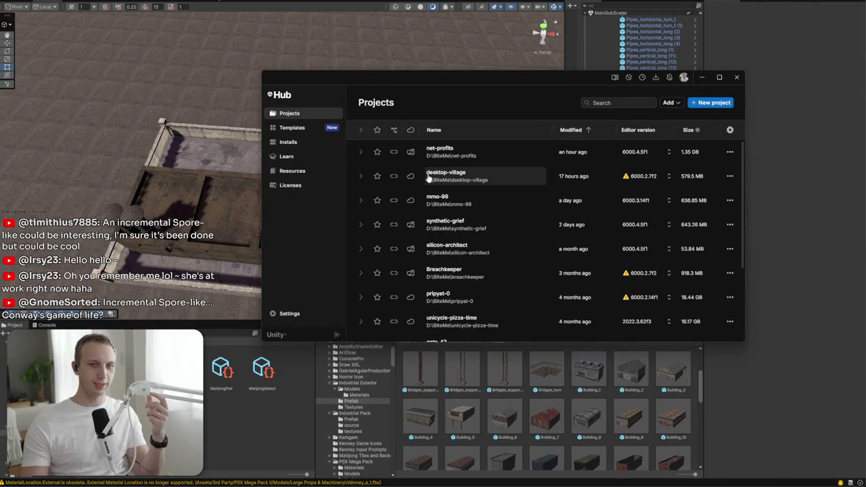
Open synthetic-grief from Unity Hub's project list, moving the loading splash aside
{"action": "left_click", "coordinate": [448, 225]}
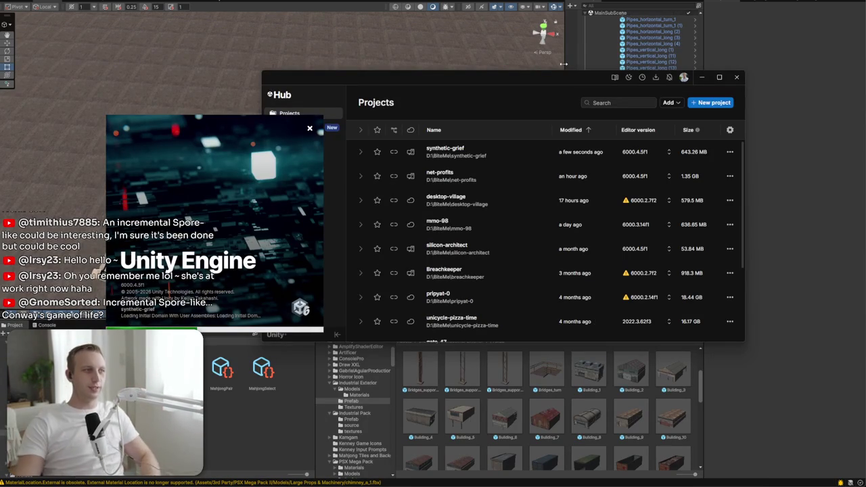
{"action": "left_click_drag", "start_coordinate": [257, 139], "coordinate": [454, 123]}
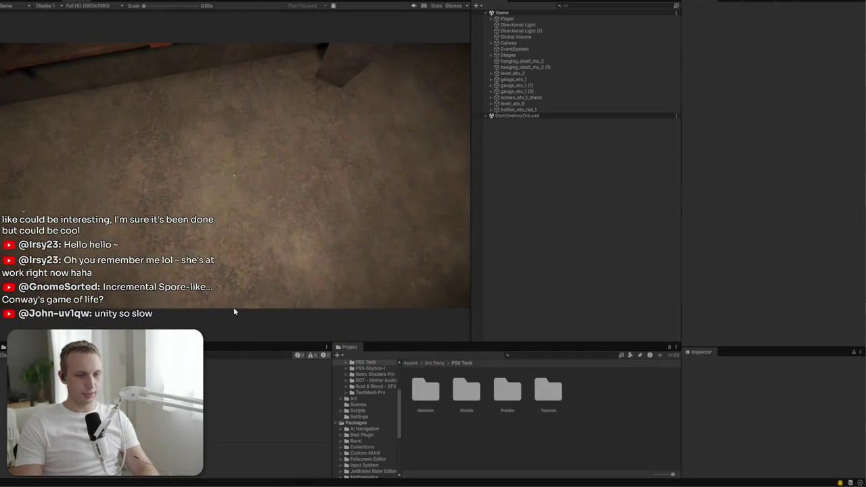
Play the game full-screen, pull the console lever, then glance at Spotify and return
{"action": "mouse_move", "coordinate": [221, 288]}
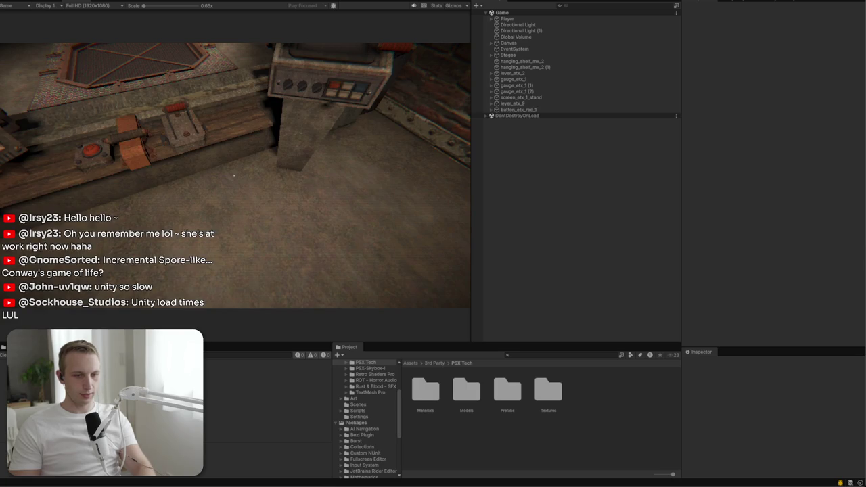
{"action": "key", "text": "F11"}
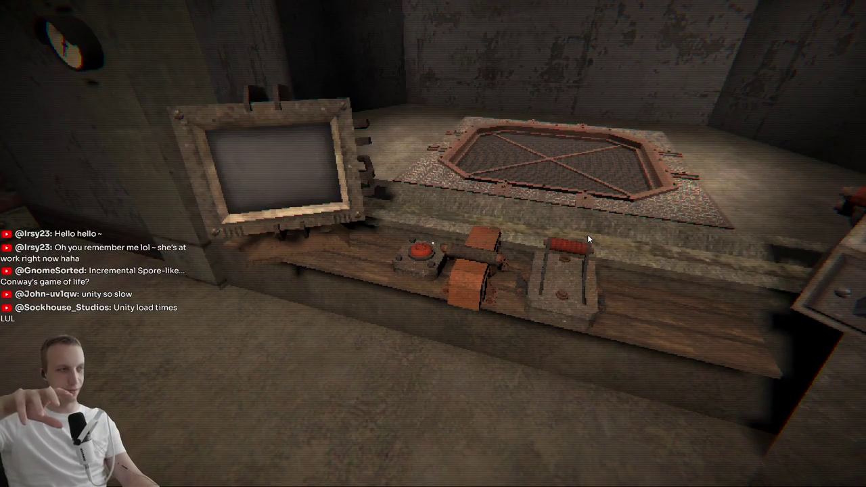
{"action": "left_click", "coordinate": [587, 234]}
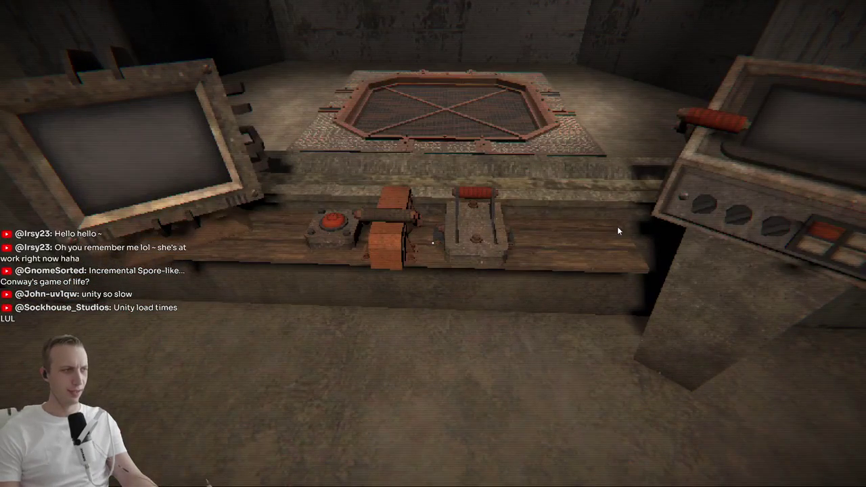
{"action": "key", "text": "alt+Tab"}
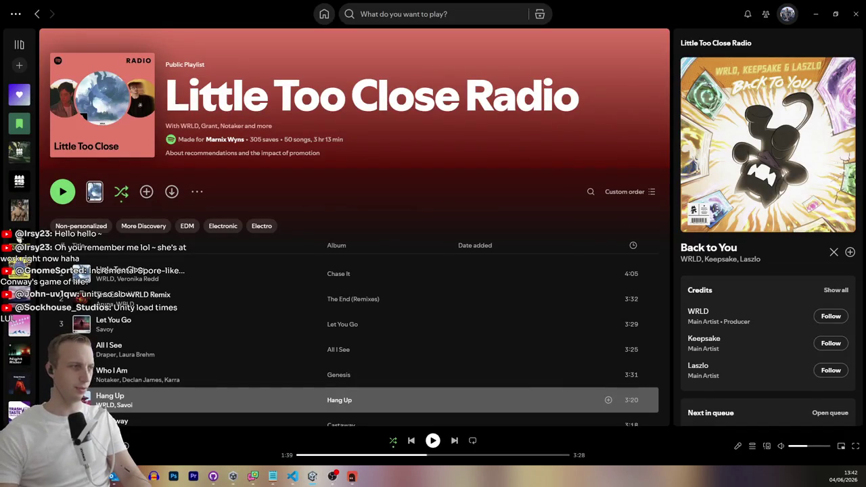
{"action": "key", "text": "alt+Tab"}
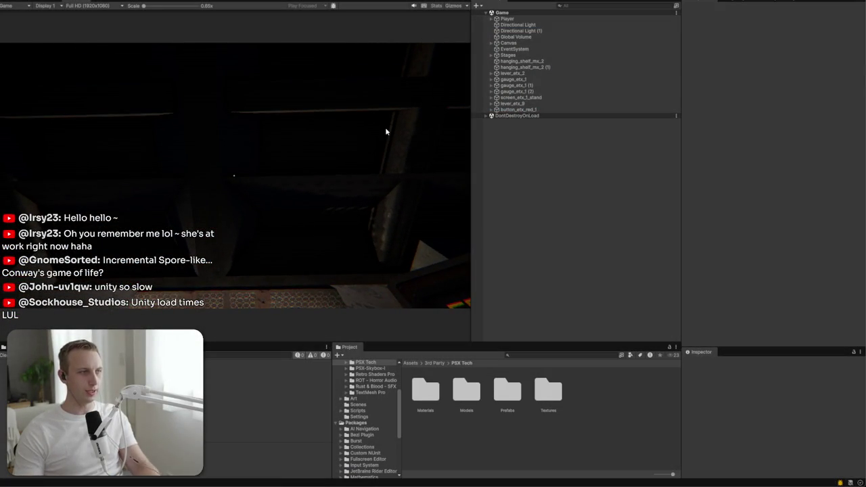
Exit Play mode, swing the scene view toward the floor hatch, and minimize Unity Hub
{"action": "key", "text": "ctrl+p"}
{"action": "mouse_move", "coordinate": [266, 297]}
{"action": "left_mouse_down"}
{"action": "mouse_move", "coordinate": [139, 240]}
{"action": "mouse_move", "coordinate": [161, 286]}
{"action": "mouse_move", "coordinate": [268, 266]}
{"action": "left_mouse_up"}
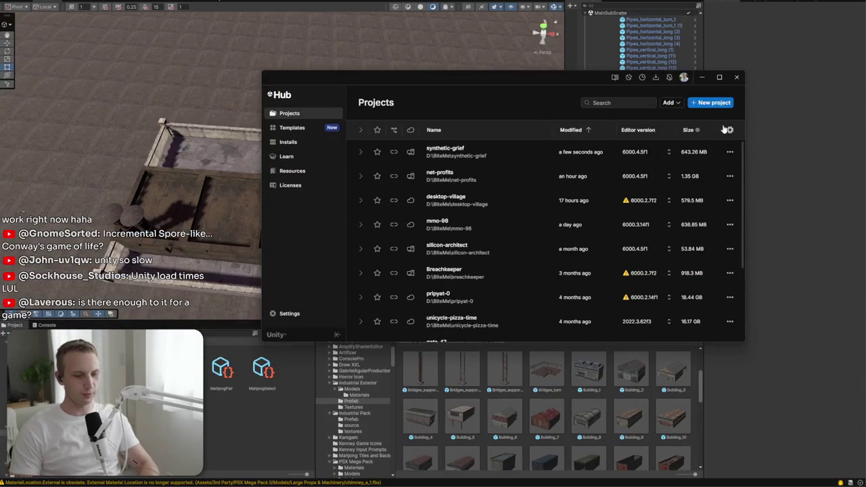
{"action": "left_click", "coordinate": [700, 77]}
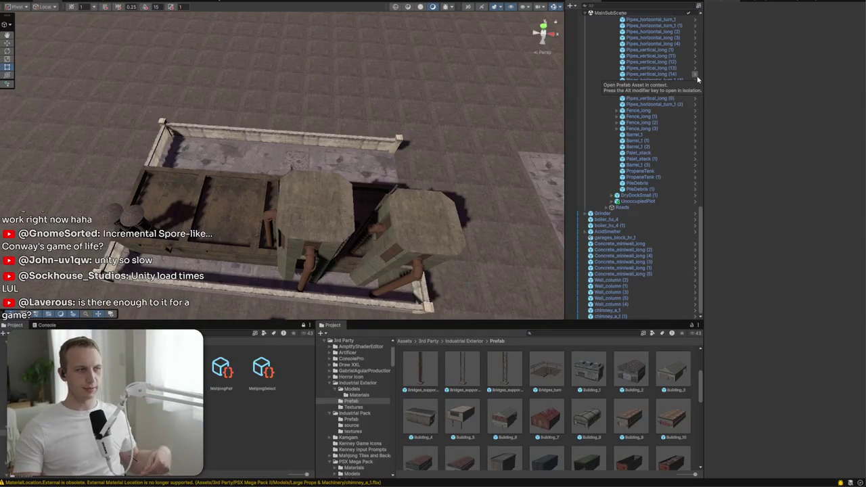
Try a Cooling_tower on the factory rooftop, then undo it
{"action": "left_click_drag", "start_coordinate": [412, 155], "coordinate": [713, 56]}
{"action": "mouse_move", "coordinate": [268, 184]}
{"action": "left_mouse_down"}
{"action": "mouse_move", "coordinate": [338, 131]}
{"action": "mouse_move", "coordinate": [355, 218]}
{"action": "left_mouse_up"}
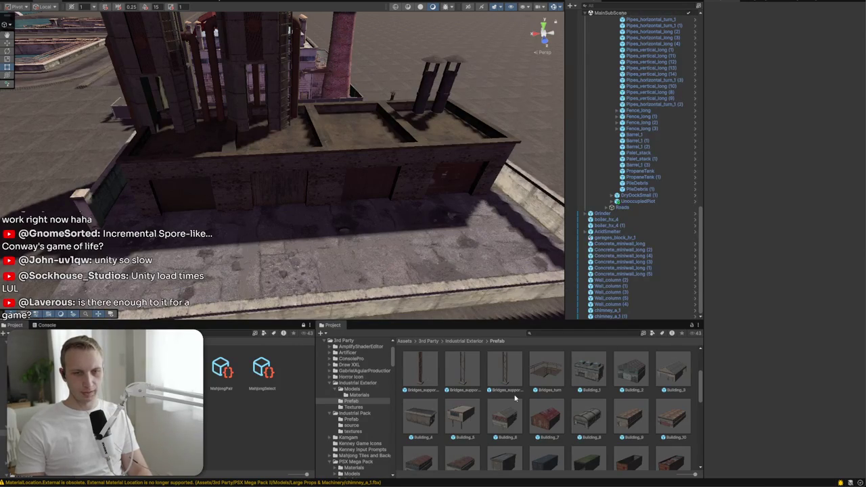
{"action": "scroll", "coordinate": [514, 398], "scroll_direction": "down", "scroll_amount": 2}
{"action": "scroll", "coordinate": [514, 404], "scroll_direction": "down", "scroll_amount": 3}
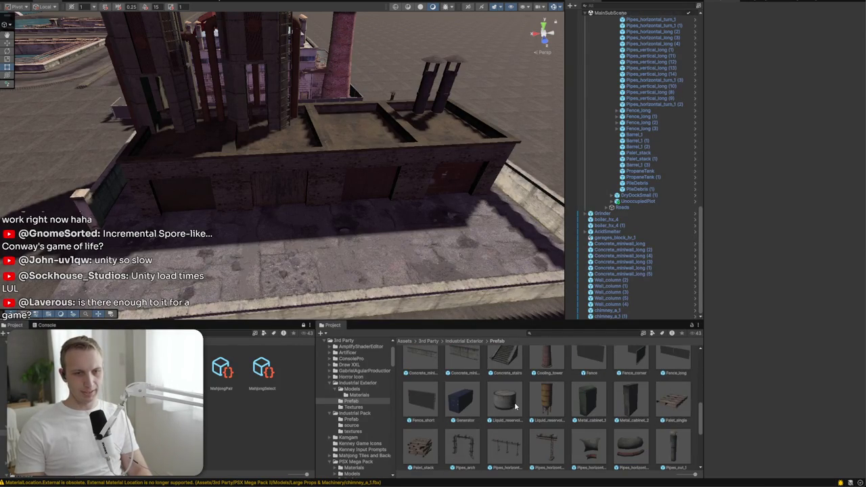
{"action": "mouse_move", "coordinate": [557, 363]}
{"action": "left_mouse_down"}
{"action": "mouse_move", "coordinate": [406, 152]}
{"action": "mouse_move", "coordinate": [367, 180]}
{"action": "mouse_move", "coordinate": [440, 162]}
{"action": "mouse_move", "coordinate": [547, 264]}
{"action": "mouse_move", "coordinate": [504, 189]}
{"action": "mouse_move", "coordinate": [448, 179]}
{"action": "left_mouse_up"}
{"action": "key", "text": "ctrl+z"}
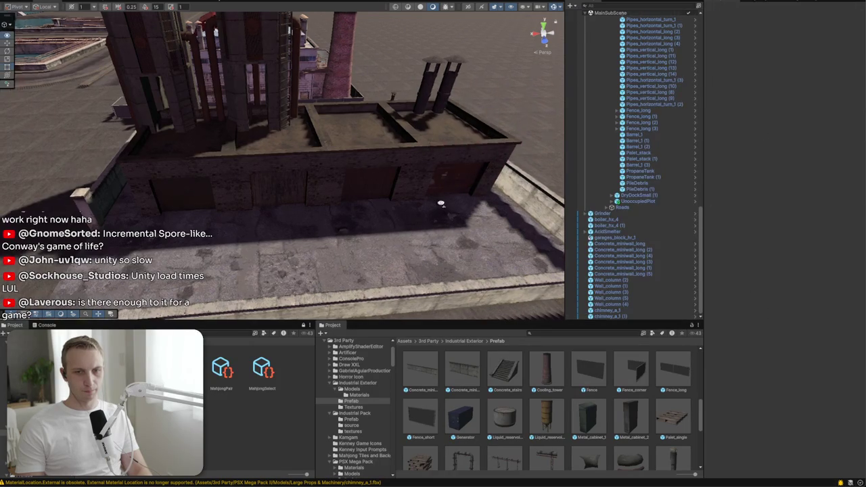
Place a Generator beside the brick wall at ground level with scale 2
{"action": "scroll", "coordinate": [374, 201], "scroll_direction": "up", "scroll_amount": 5}
{"action": "mouse_move", "coordinate": [326, 238]}
{"action": "left_mouse_down"}
{"action": "mouse_move", "coordinate": [383, 251]}
{"action": "mouse_move", "coordinate": [362, 99]}
{"action": "mouse_move", "coordinate": [389, 230]}
{"action": "left_mouse_up"}
{"action": "type", "text": "2"}
{"action": "key", "text": "Return"}
{"action": "mouse_move", "coordinate": [291, 176]}
{"action": "left_mouse_down"}
{"action": "mouse_move", "coordinate": [248, 220]}
{"action": "mouse_move", "coordinate": [403, 261]}
{"action": "mouse_move", "coordinate": [359, 236]}
{"action": "mouse_move", "coordinate": [202, 206]}
{"action": "mouse_move", "coordinate": [246, 236]}
{"action": "mouse_move", "coordinate": [231, 265]}
{"action": "mouse_move", "coordinate": [229, 250]}
{"action": "mouse_move", "coordinate": [257, 199]}
{"action": "mouse_move", "coordinate": [249, 210]}
{"action": "mouse_move", "coordinate": [338, 232]}
{"action": "mouse_move", "coordinate": [222, 132]}
{"action": "mouse_move", "coordinate": [177, 150]}
{"action": "left_mouse_up"}
{"action": "key", "text": "ctrl+z"}
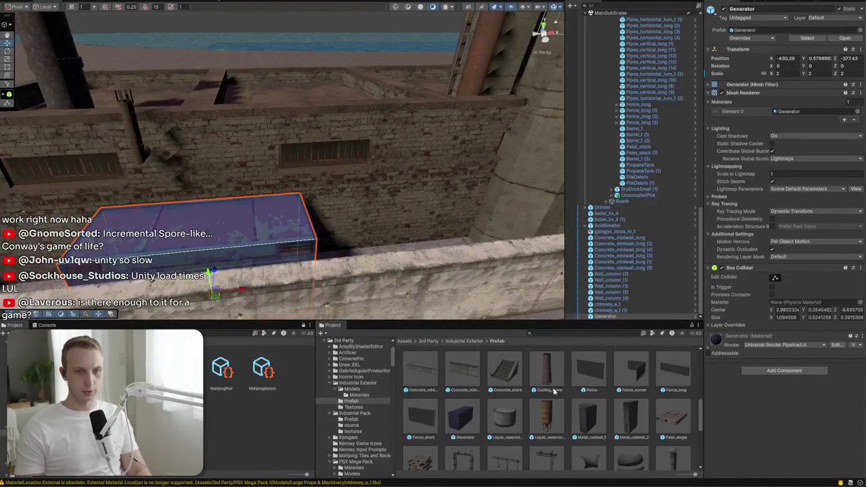
Scroll the Project grid and switch over to File Explorer
{"action": "scroll", "coordinate": [530, 379], "scroll_direction": "down", "scroll_amount": 3}
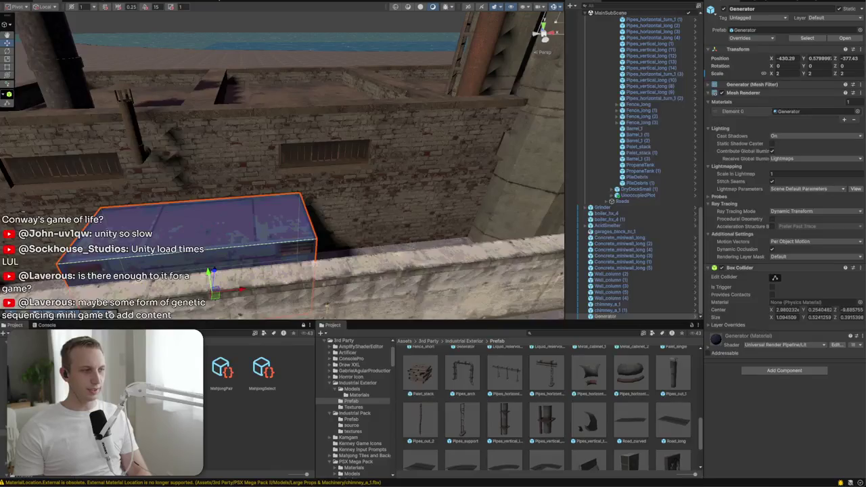
{"action": "key", "text": "alt+Tab"}
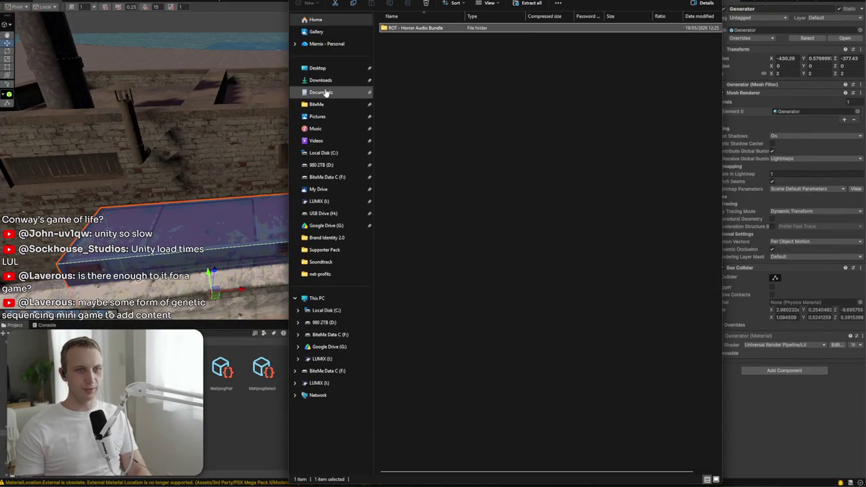
Open _rTKGm.png from the Desktop folder and maximize its viewer window
{"action": "left_click", "coordinate": [323, 68]}
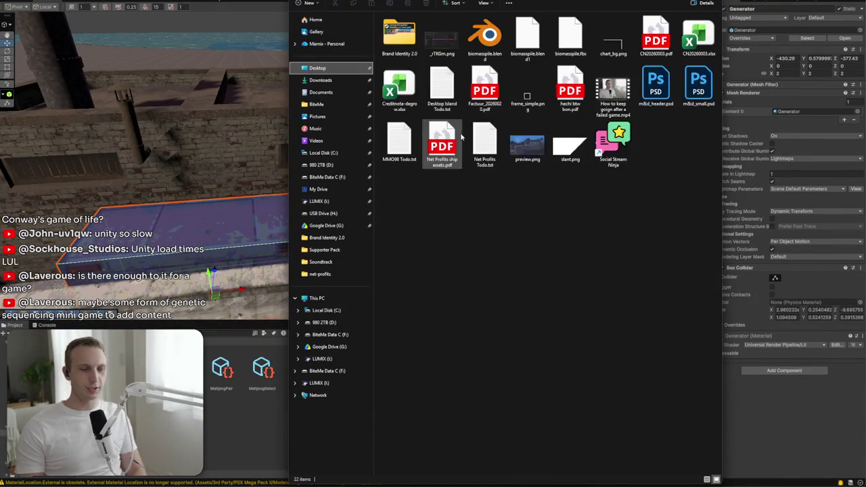
{"action": "left_click", "coordinate": [442, 40]}
{"action": "double_click", "coordinate": [439, 81]}
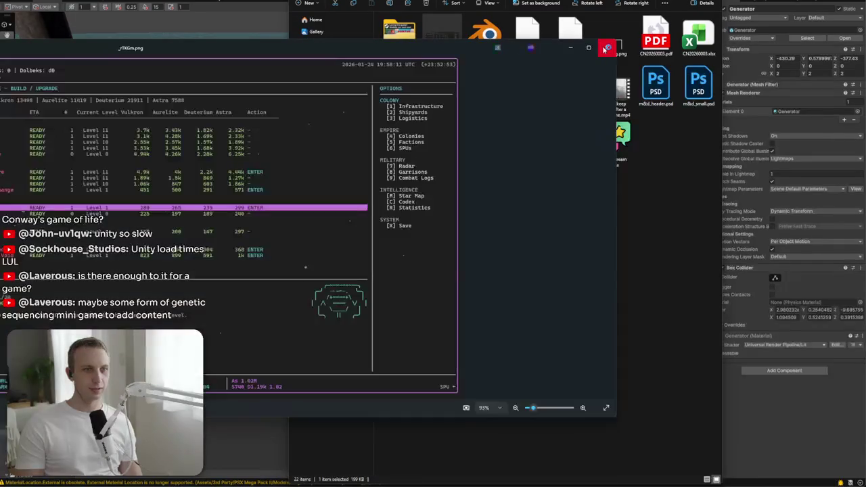
{"action": "double_click", "coordinate": [396, 49]}
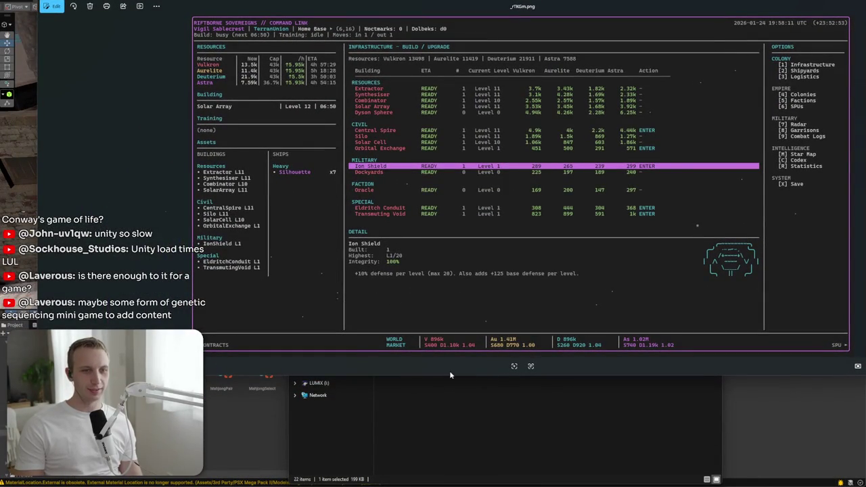
Enlarge the game screenshot, shift the Photos window left, then close it and return to Unity
{"action": "left_click_drag", "start_coordinate": [450, 378], "coordinate": [442, 446]}
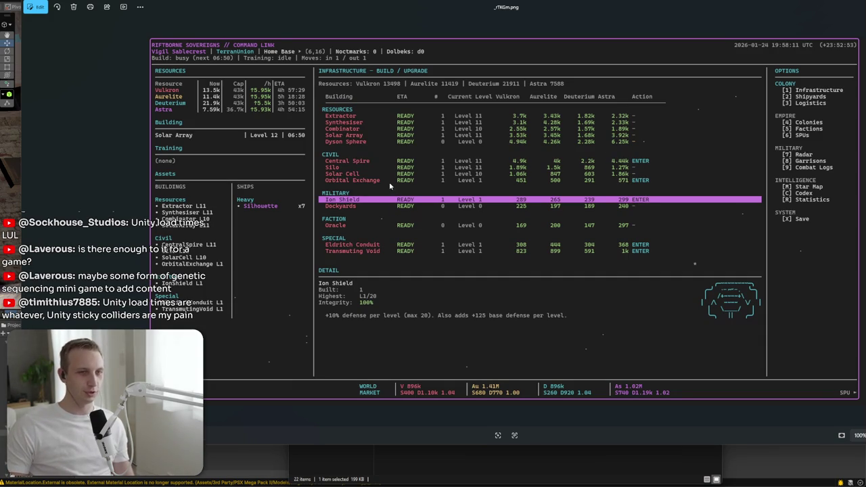
{"action": "mouse_move", "coordinate": [312, 12]}
{"action": "left_mouse_down"}
{"action": "mouse_move", "coordinate": [254, 10]}
{"action": "mouse_move", "coordinate": [258, 28]}
{"action": "left_mouse_up"}
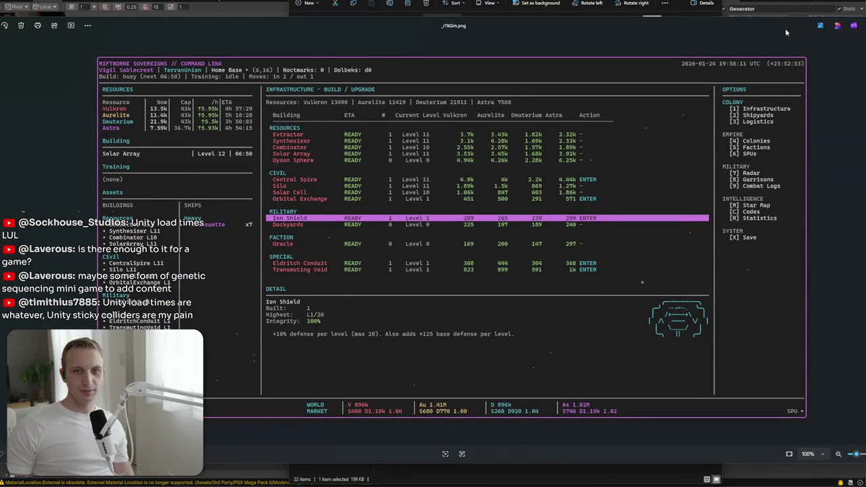
{"action": "left_click_drag", "start_coordinate": [785, 32], "coordinate": [706, 36]}
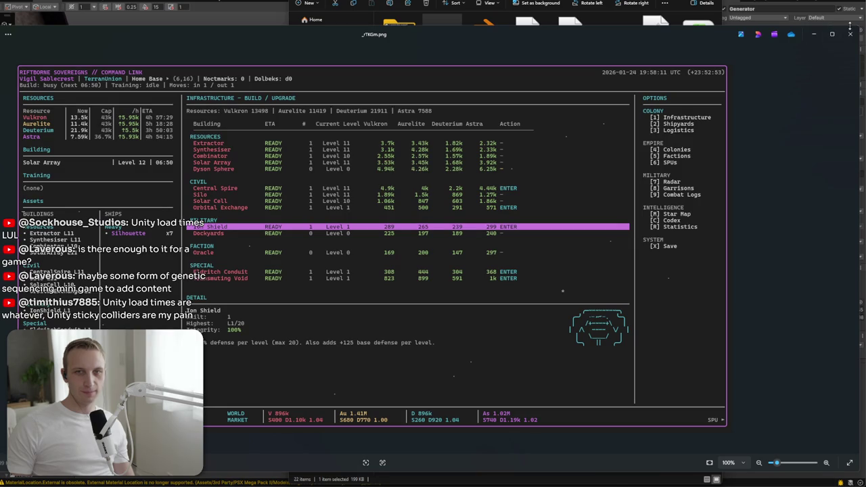
{"action": "left_click", "coordinate": [850, 33]}
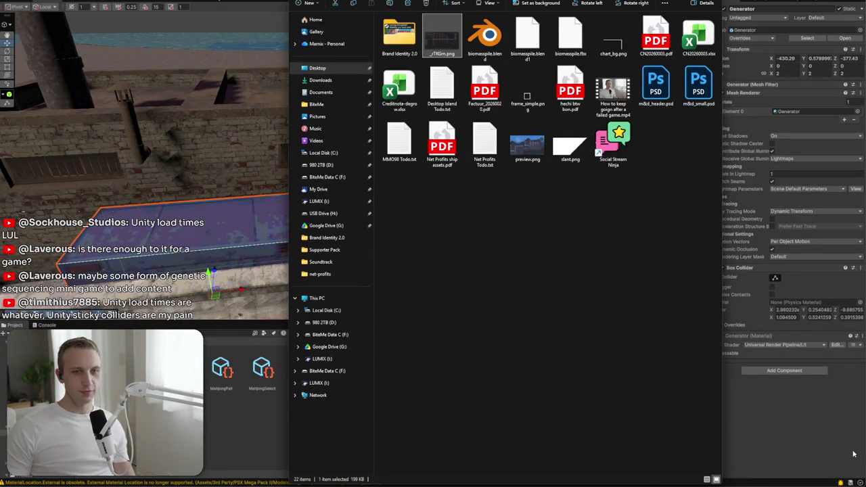
{"action": "left_click", "coordinate": [832, 445]}
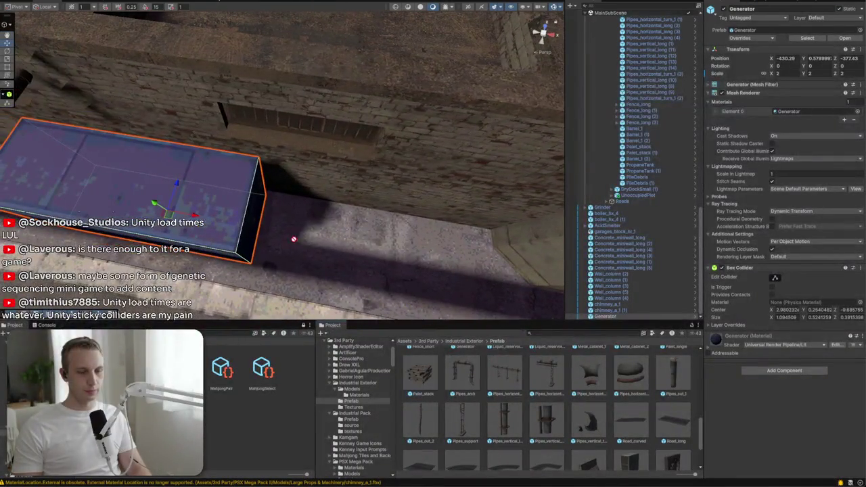
Scale the pallet stack next to the Generator to 1.5
{"action": "left_click", "coordinate": [295, 240]}
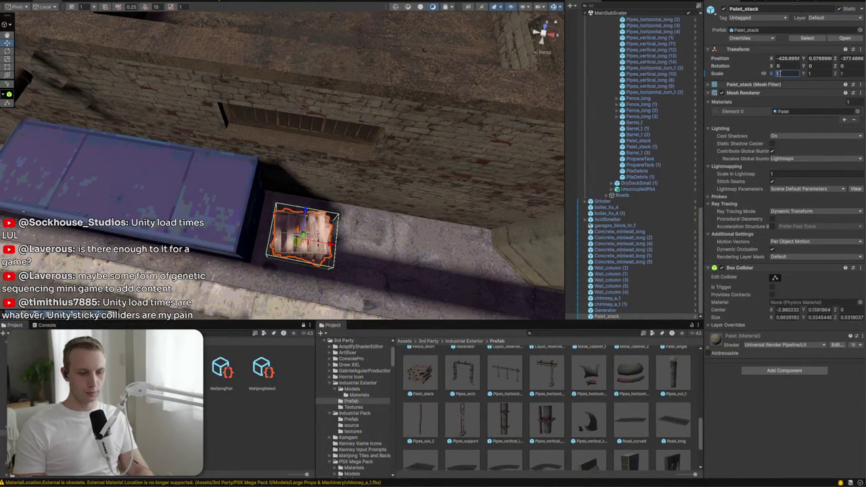
{"action": "type", "text": "1.5"}
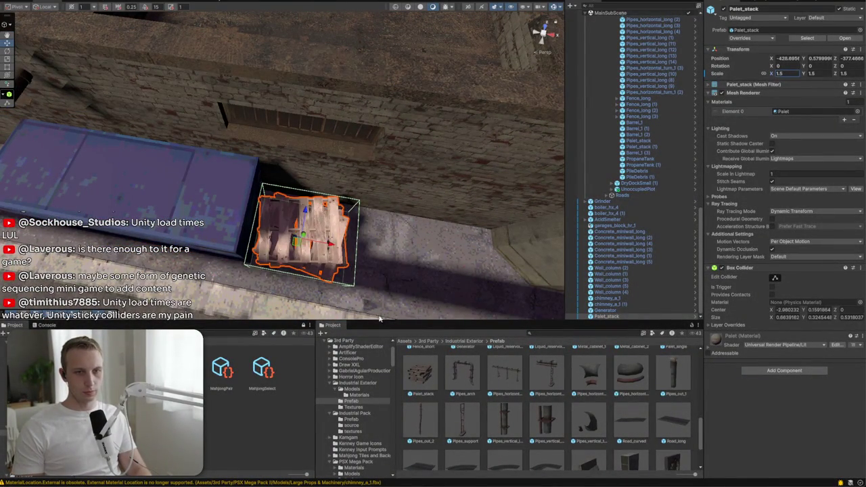
{"action": "left_click_drag", "start_coordinate": [337, 234], "coordinate": [346, 230]}
Add a Pipes_horizontal_long rotated -90° on Y and lower it along the brick wall
{"action": "mouse_move", "coordinate": [543, 370]}
{"action": "left_mouse_down"}
{"action": "mouse_move", "coordinate": [433, 176]}
{"action": "mouse_move", "coordinate": [368, 197]}
{"action": "left_mouse_up"}
{"action": "key", "text": "e"}
{"action": "left_click_drag", "start_coordinate": [358, 225], "coordinate": [446, 233]}
{"action": "key", "text": "w"}
{"action": "left_click", "coordinate": [374, 190]}
{"action": "left_click", "coordinate": [354, 157]}
{"action": "left_click", "coordinate": [372, 217]}
{"action": "left_click", "coordinate": [381, 149]}
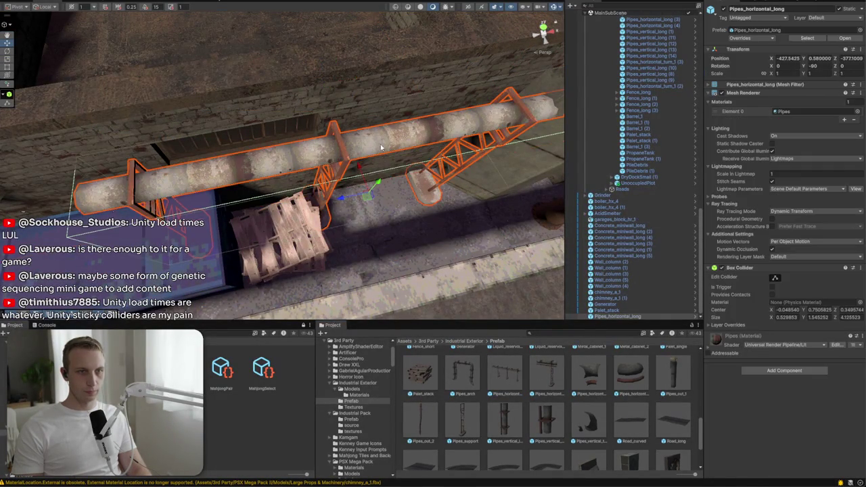
{"action": "mouse_move", "coordinate": [379, 188]}
{"action": "left_mouse_down"}
{"action": "mouse_move", "coordinate": [374, 209]}
{"action": "mouse_move", "coordinate": [344, 196]}
{"action": "mouse_move", "coordinate": [404, 171]}
{"action": "mouse_move", "coordinate": [335, 128]}
{"action": "mouse_move", "coordinate": [342, 142]}
{"action": "mouse_move", "coordinate": [329, 228]}
{"action": "mouse_move", "coordinate": [309, 248]}
{"action": "mouse_move", "coordinate": [300, 243]}
{"action": "mouse_move", "coordinate": [315, 232]}
{"action": "mouse_move", "coordinate": [328, 193]}
{"action": "mouse_move", "coordinate": [468, 182]}
{"action": "mouse_move", "coordinate": [404, 178]}
{"action": "left_mouse_up"}
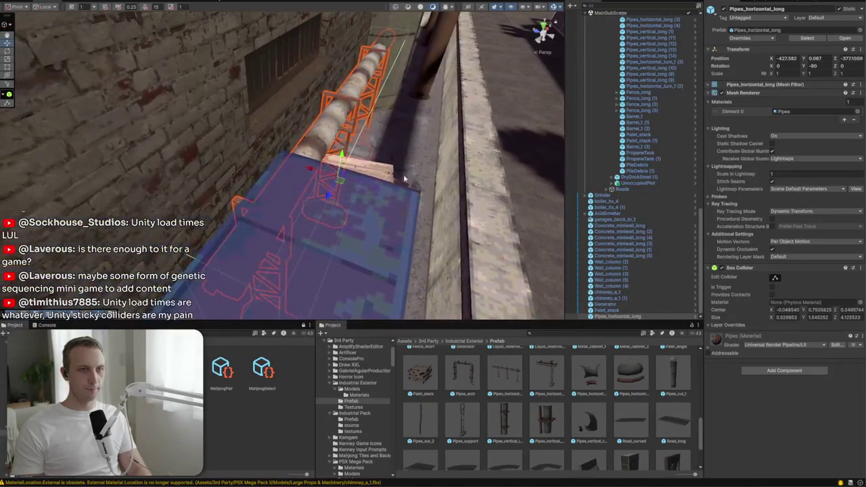
{"action": "mouse_move", "coordinate": [317, 173]}
{"action": "left_mouse_down"}
{"action": "mouse_move", "coordinate": [253, 195]}
{"action": "mouse_move", "coordinate": [180, 161]}
{"action": "mouse_move", "coordinate": [196, 83]}
{"action": "mouse_move", "coordinate": [210, 173]}
{"action": "mouse_move", "coordinate": [229, 193]}
{"action": "mouse_move", "coordinate": [291, 224]}
{"action": "mouse_move", "coordinate": [325, 257]}
{"action": "left_mouse_up"}
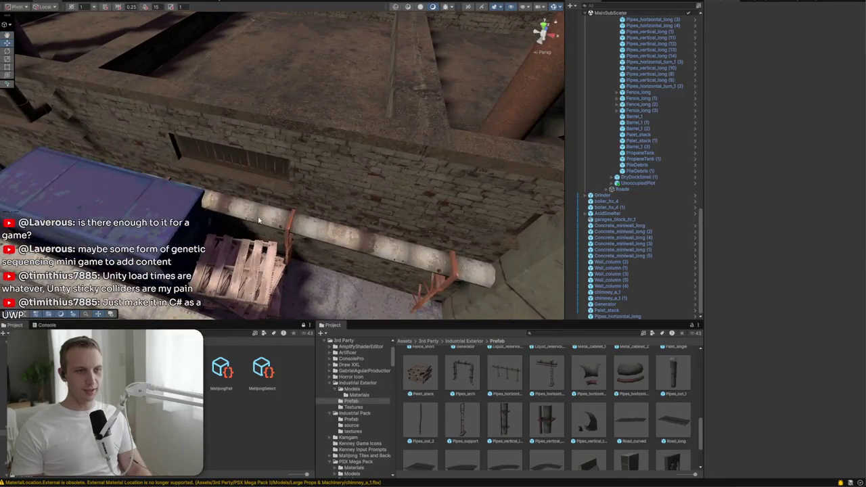
Select the horizontal pipe and the blue Generator box, then pull back to a rooftop overview
{"action": "left_click", "coordinate": [346, 282]}
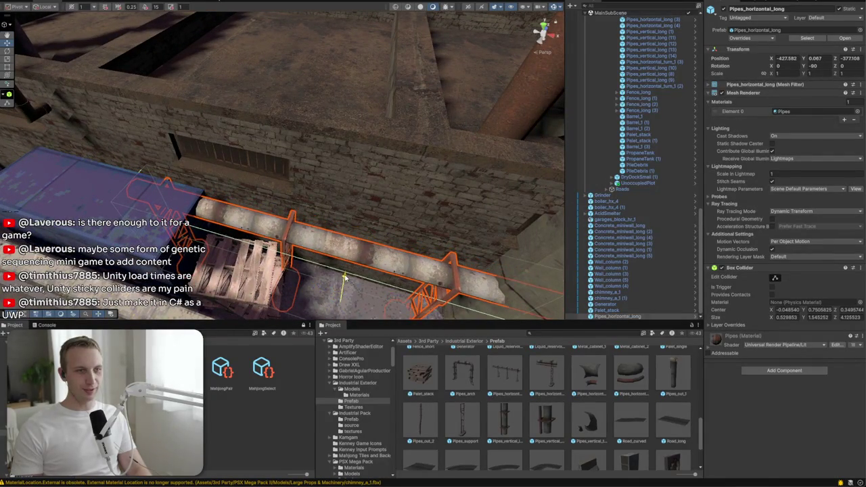
{"action": "left_click", "coordinate": [98, 216]}
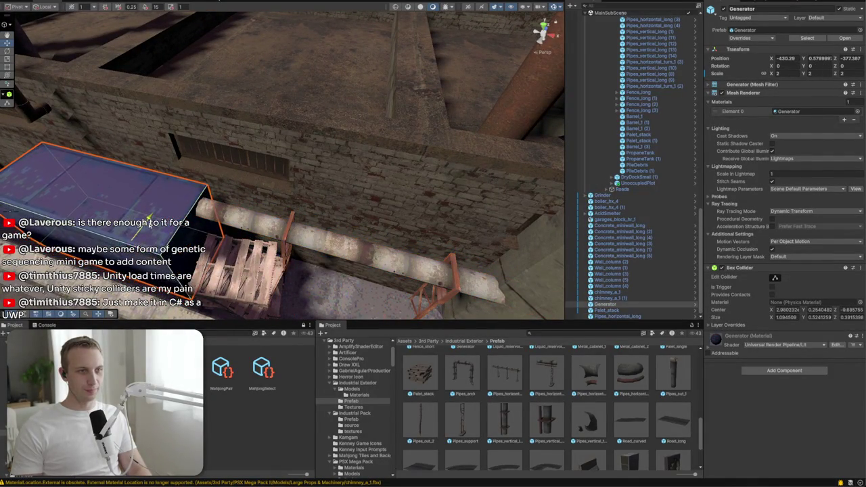
{"action": "mouse_move", "coordinate": [149, 220]}
{"action": "left_mouse_down"}
{"action": "mouse_move", "coordinate": [197, 199]}
{"action": "mouse_move", "coordinate": [444, 197]}
{"action": "mouse_move", "coordinate": [369, 196]}
{"action": "left_mouse_up"}
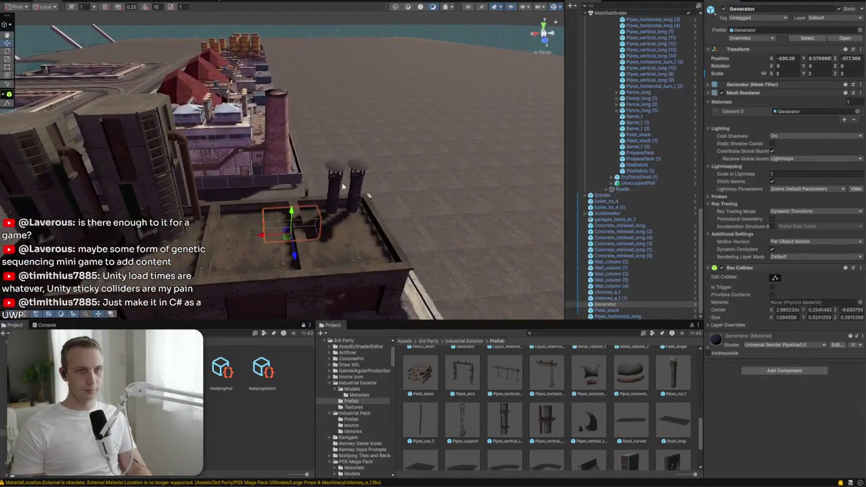
Duplicate a rooftop chimney as chimney_a_1 (2) and raise it to Y 5.25
{"action": "left_click", "coordinate": [334, 184]}
{"action": "key", "text": "ctrl+d"}
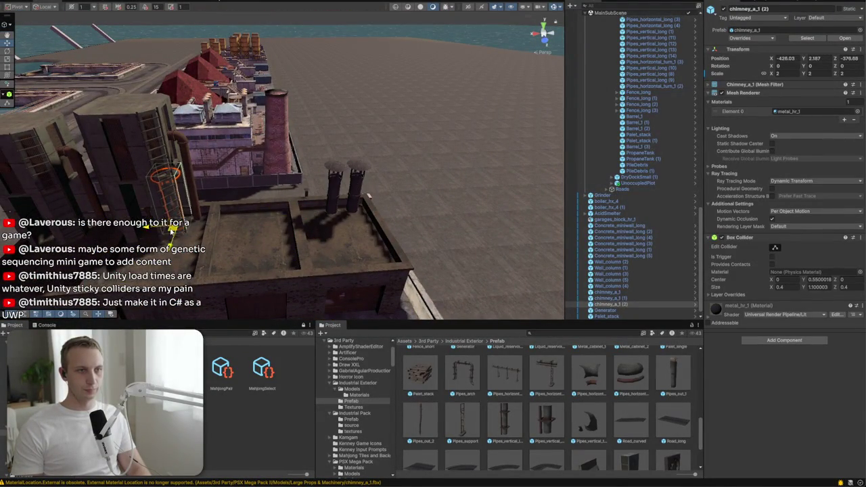
{"action": "mouse_move", "coordinate": [143, 119]}
{"action": "left_mouse_down"}
{"action": "mouse_move", "coordinate": [168, 146]}
{"action": "mouse_move", "coordinate": [146, 206]}
{"action": "mouse_move", "coordinate": [181, 213]}
{"action": "left_mouse_up"}
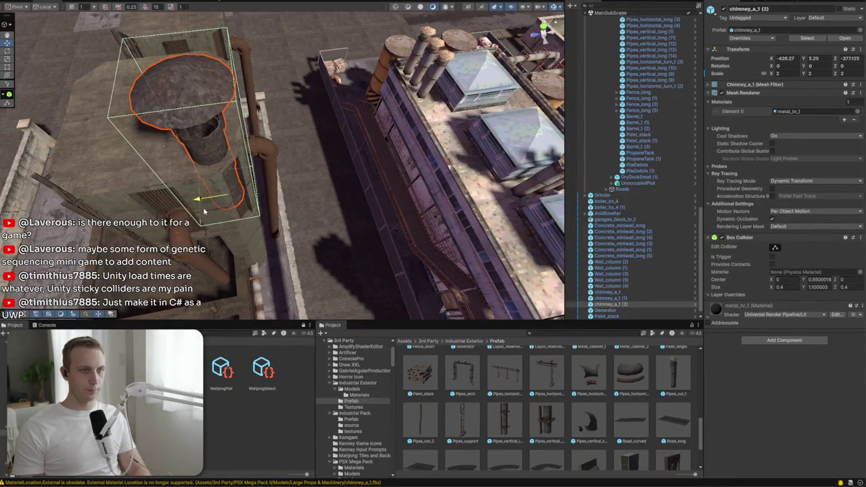
{"action": "mouse_move", "coordinate": [290, 176]}
{"action": "left_mouse_down"}
{"action": "mouse_move", "coordinate": [139, 143]}
{"action": "mouse_move", "coordinate": [379, 216]}
{"action": "left_mouse_up"}
{"action": "scroll", "coordinate": [524, 365], "scroll_direction": "down", "scroll_amount": 3}
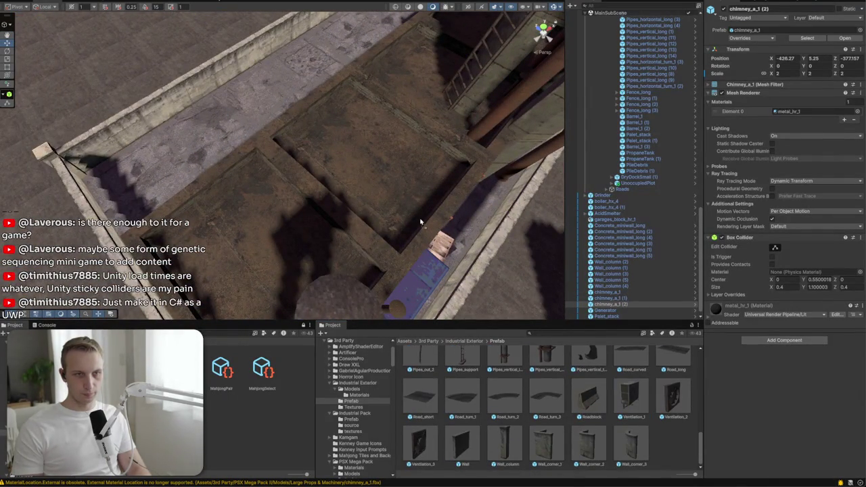
Search the project for garages and drag a garages_block prefab into the scene as a new instance
{"action": "left_click", "coordinate": [377, 244]}
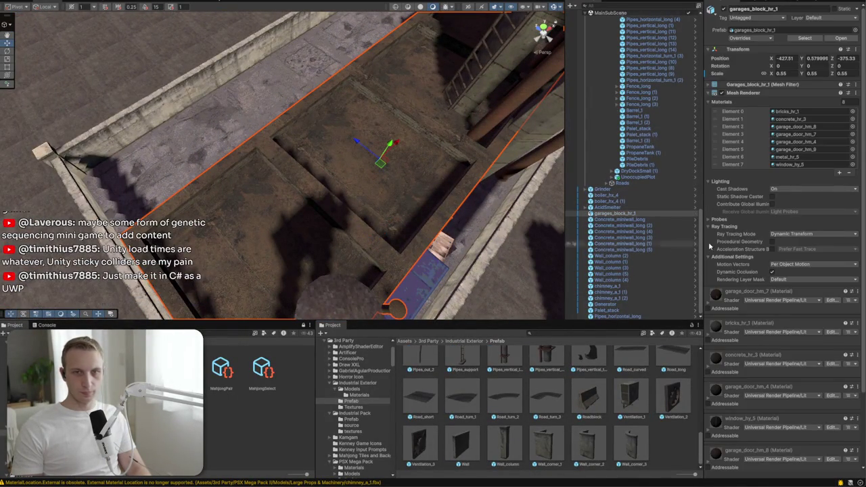
{"action": "scroll", "coordinate": [749, 228], "scroll_direction": "down", "scroll_amount": 3}
{"action": "scroll", "coordinate": [758, 131], "scroll_direction": "up", "scroll_amount": 3}
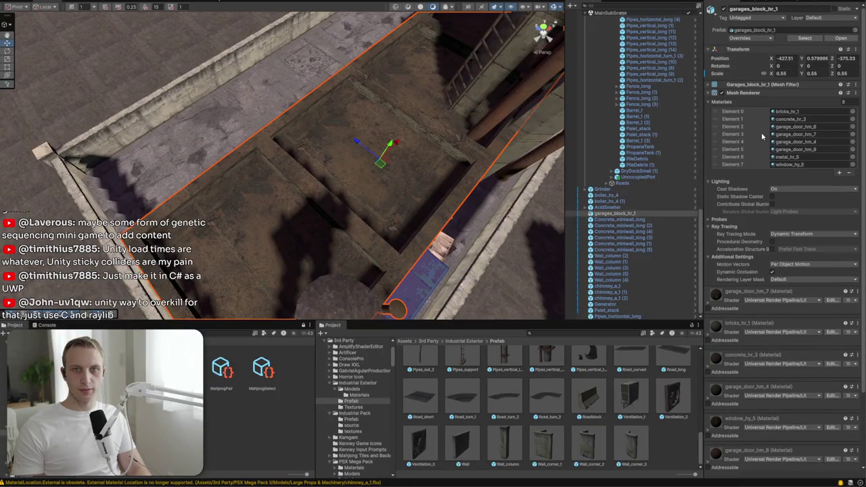
{"action": "left_click", "coordinate": [565, 334]}
{"action": "scroll", "coordinate": [519, 377], "scroll_direction": "up", "scroll_amount": 5}
{"action": "type", "text": "garages"}
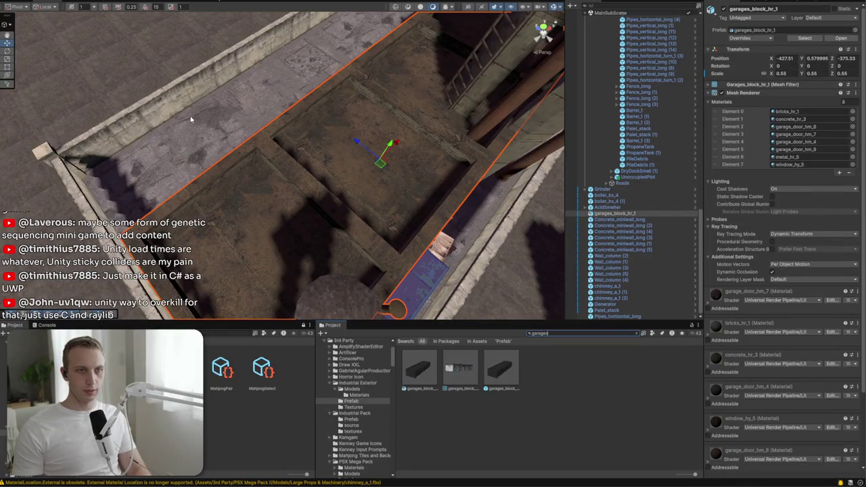
{"action": "left_click", "coordinate": [507, 379]}
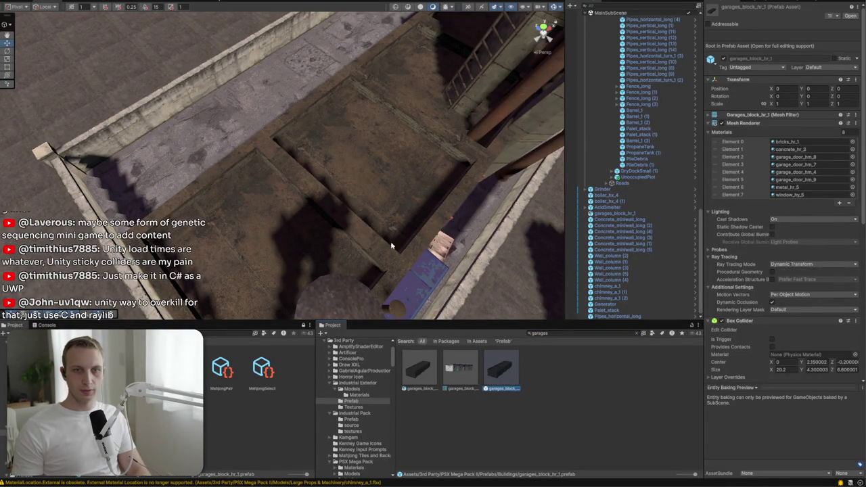
{"action": "mouse_move", "coordinate": [488, 385]}
{"action": "left_mouse_down"}
{"action": "mouse_move", "coordinate": [649, 244]}
{"action": "mouse_move", "coordinate": [627, 218]}
{"action": "left_mouse_up"}
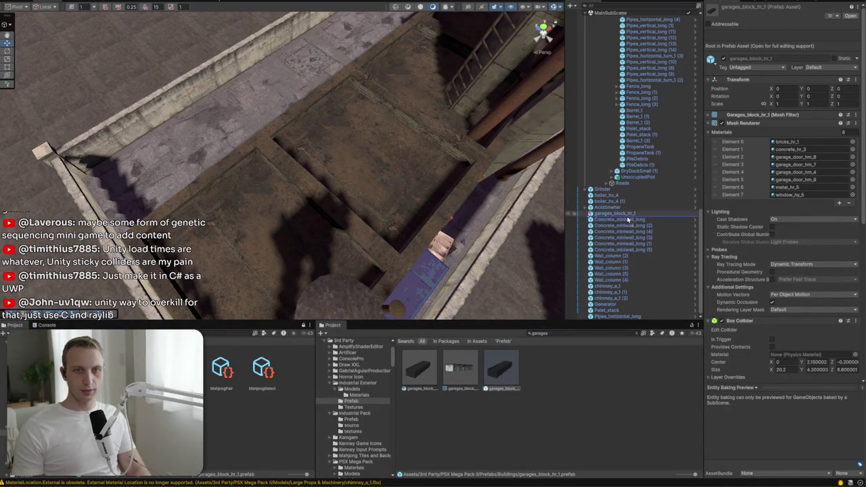
Copy the old garages block's Transform and paste its values onto the new instance
{"action": "left_click", "coordinate": [626, 213]}
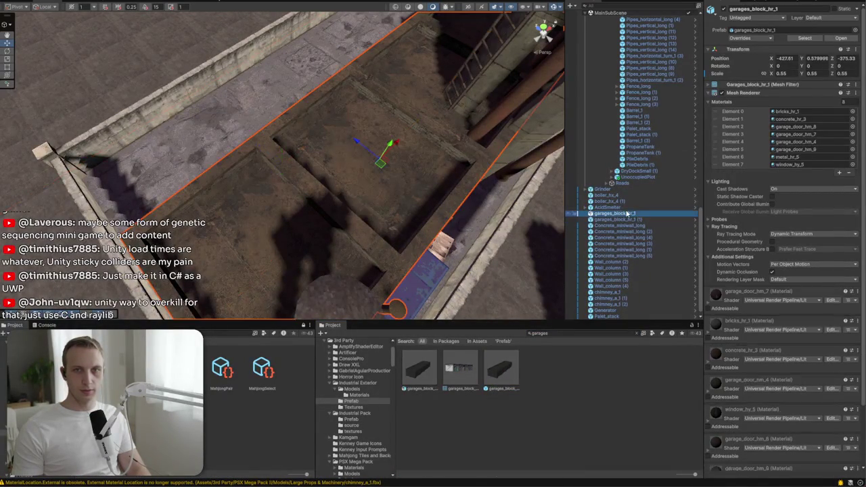
{"action": "left_click", "coordinate": [855, 49]}
{"action": "mouse_move", "coordinate": [812, 121]}
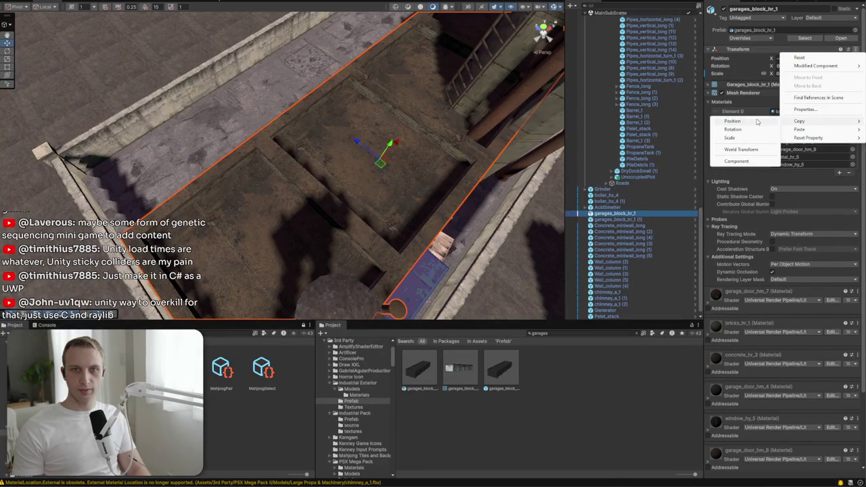
{"action": "left_click", "coordinate": [753, 162]}
{"action": "left_click", "coordinate": [618, 219]}
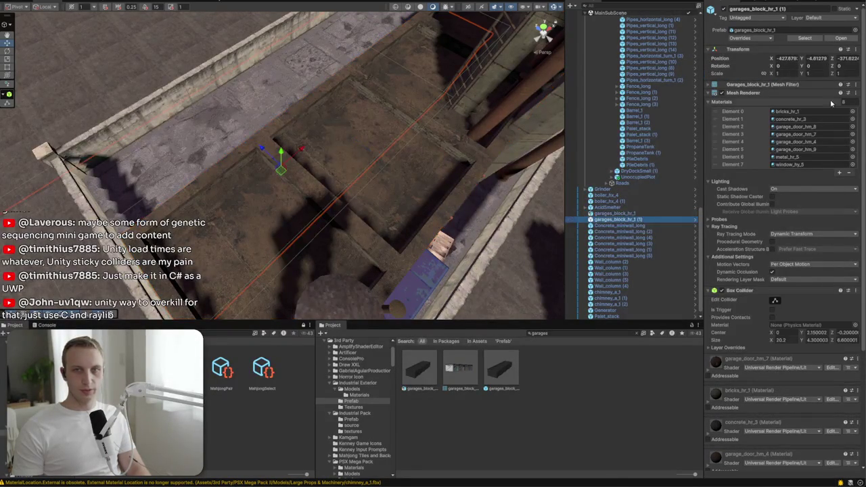
{"action": "left_click", "coordinate": [855, 49]}
{"action": "mouse_move", "coordinate": [811, 121]}
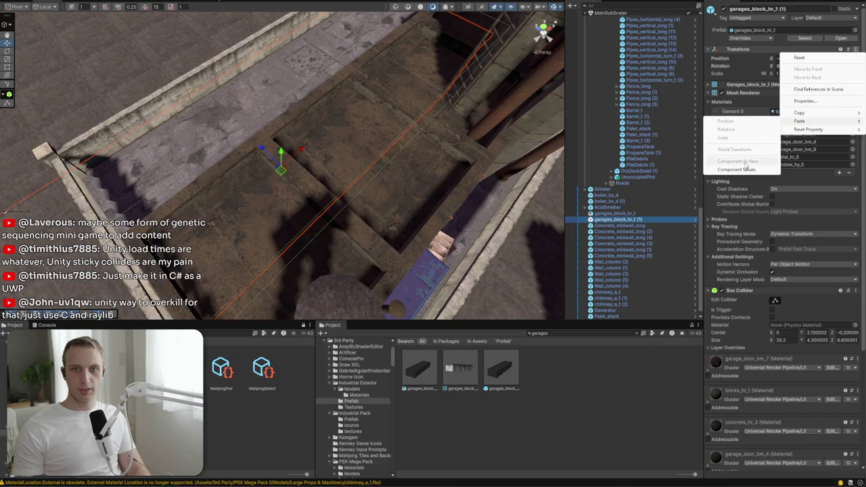
{"action": "left_click", "coordinate": [737, 169]}
Delete the old garages block, leaving the new one at 0.55 scale in its place
{"action": "left_click", "coordinate": [651, 212]}
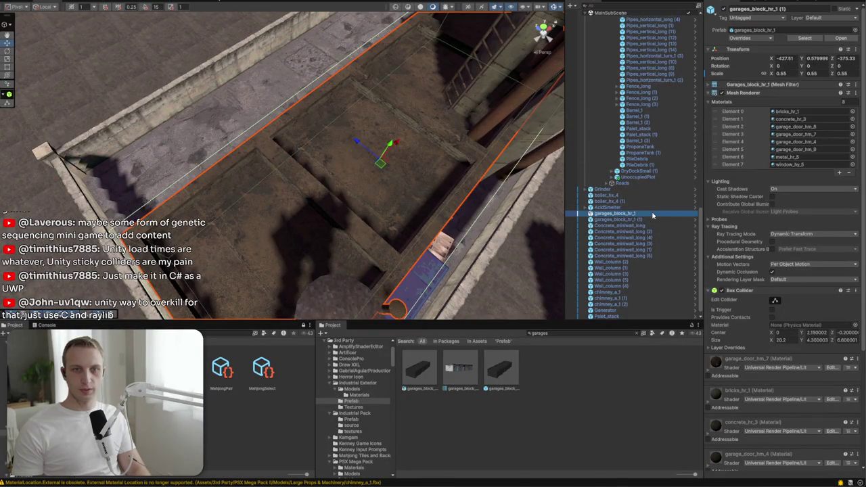
{"action": "key", "text": "Delete"}
{"action": "left_click_drag", "start_coordinate": [333, 143], "coordinate": [331, 139]}
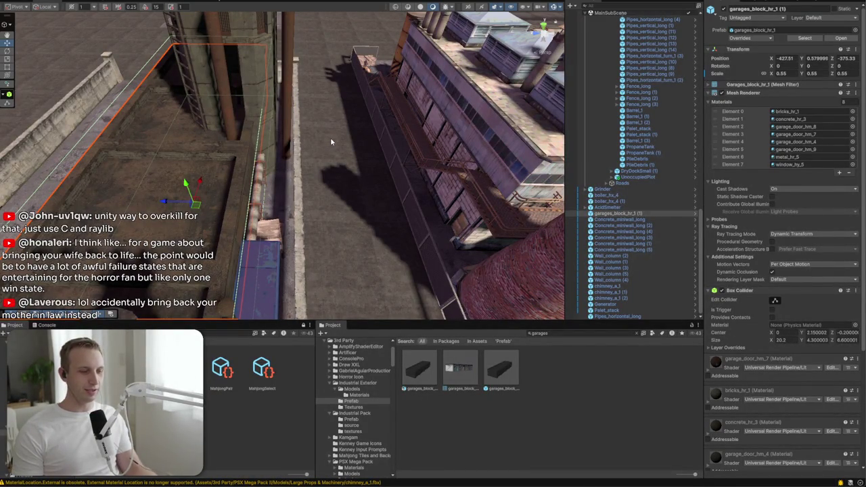
{"action": "left_click_drag", "start_coordinate": [331, 142], "coordinate": [341, 189]}
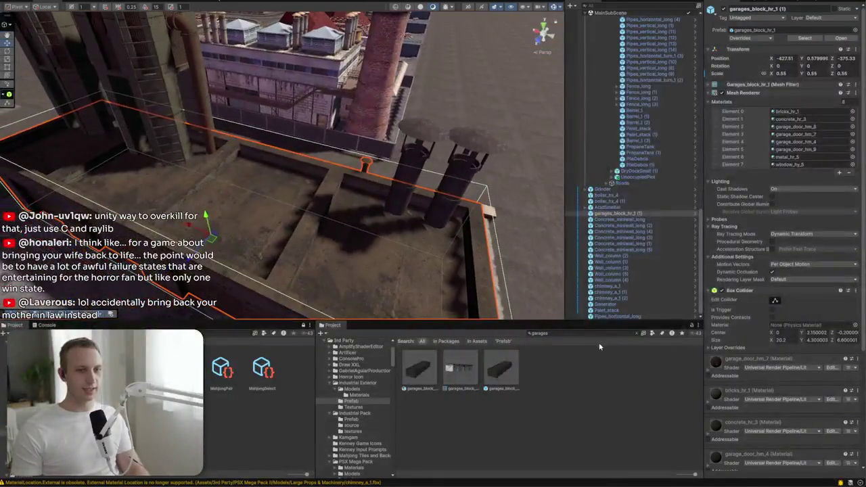
Clear the garages search and scroll the Prefab grid back up to the Building and Cargo assets
{"action": "left_click", "coordinate": [637, 332]}
{"action": "mouse_move", "coordinate": [281, 234]}
{"action": "left_mouse_down"}
{"action": "mouse_move", "coordinate": [325, 225]}
{"action": "mouse_move", "coordinate": [355, 270]}
{"action": "mouse_move", "coordinate": [347, 281]}
{"action": "left_mouse_up"}
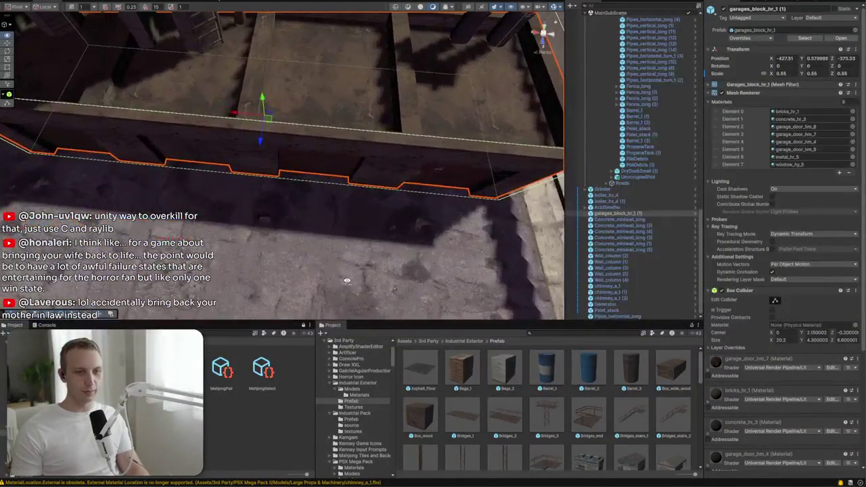
{"action": "scroll", "coordinate": [545, 406], "scroll_direction": "down", "scroll_amount": 5}
{"action": "scroll", "coordinate": [545, 405], "scroll_direction": "down", "scroll_amount": 3}
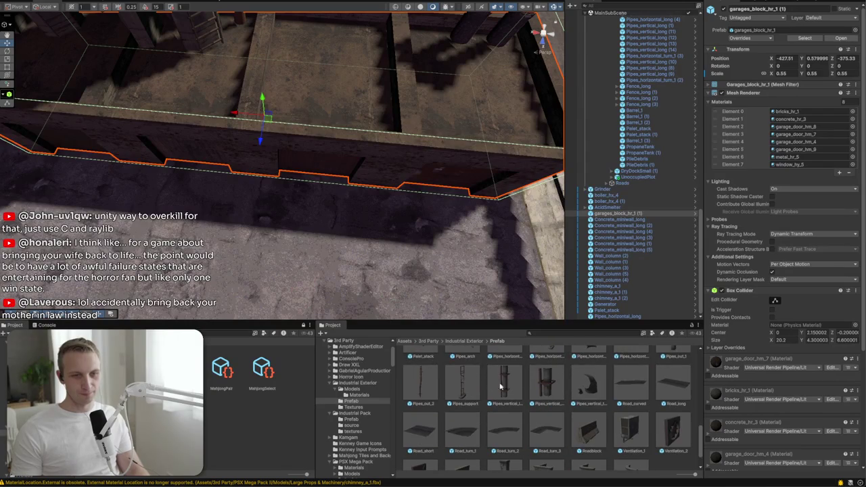
{"action": "scroll", "coordinate": [466, 380], "scroll_direction": "up", "scroll_amount": 2}
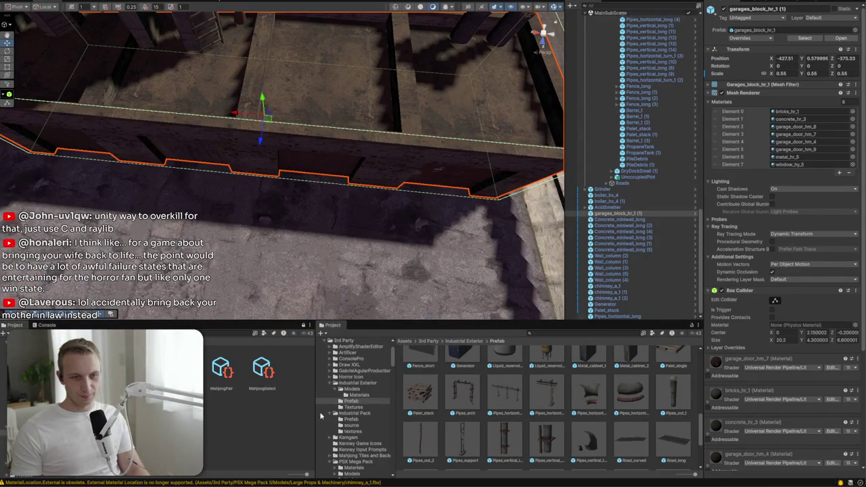
{"action": "scroll", "coordinate": [472, 407], "scroll_direction": "up", "scroll_amount": 2}
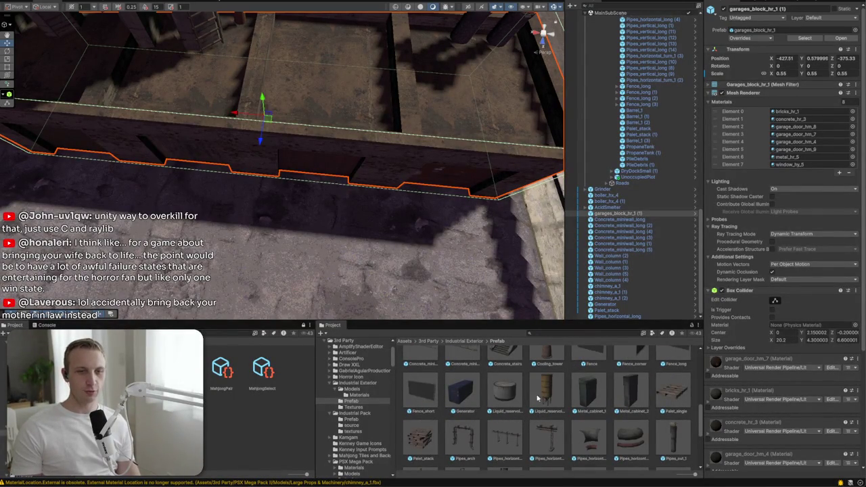
{"action": "scroll", "coordinate": [541, 389], "scroll_direction": "up", "scroll_amount": 2}
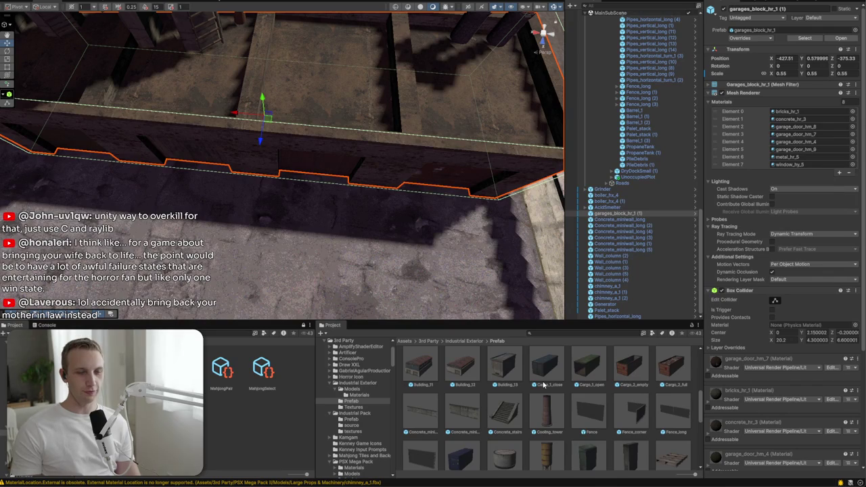
{"action": "scroll", "coordinate": [534, 386], "scroll_direction": "up", "scroll_amount": 2}
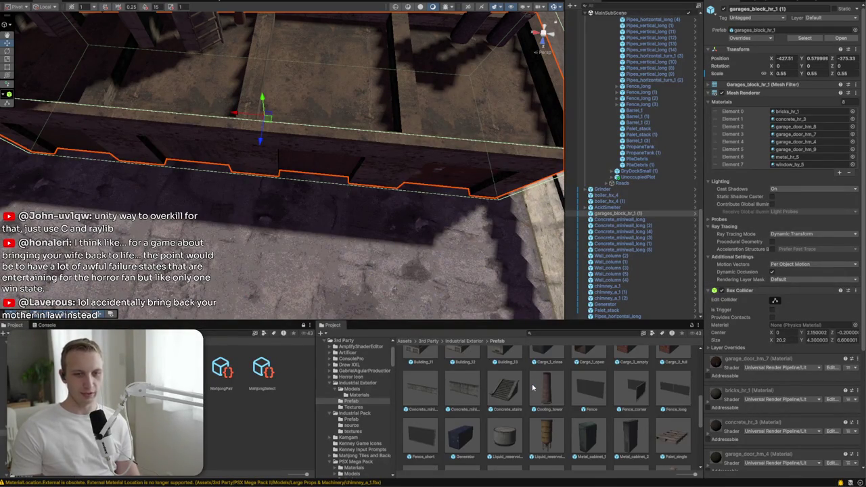
Place a Cargo_1_close container by the building wall and nudge it into position
{"action": "mouse_move", "coordinate": [544, 435]}
{"action": "left_mouse_down"}
{"action": "mouse_move", "coordinate": [436, 294]}
{"action": "mouse_move", "coordinate": [450, 230]}
{"action": "mouse_move", "coordinate": [443, 241]}
{"action": "left_mouse_up"}
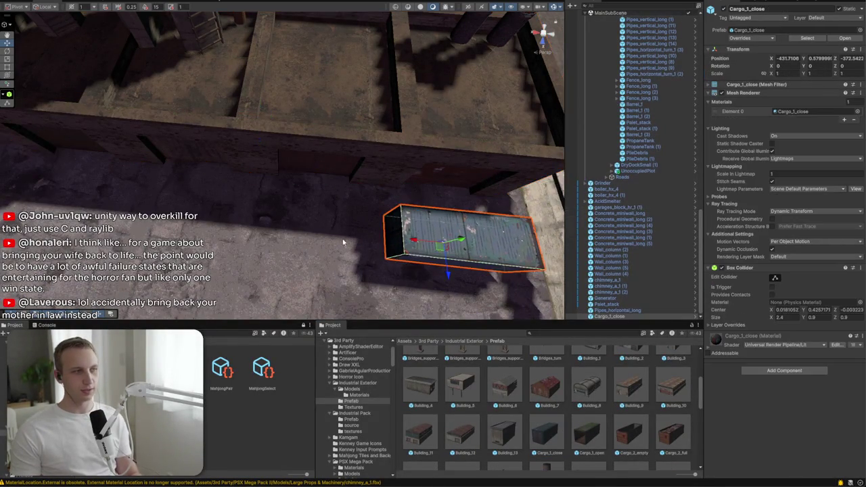
{"action": "key", "text": "f"}
{"action": "scroll", "coordinate": [284, 176], "scroll_direction": "up", "scroll_amount": 3}
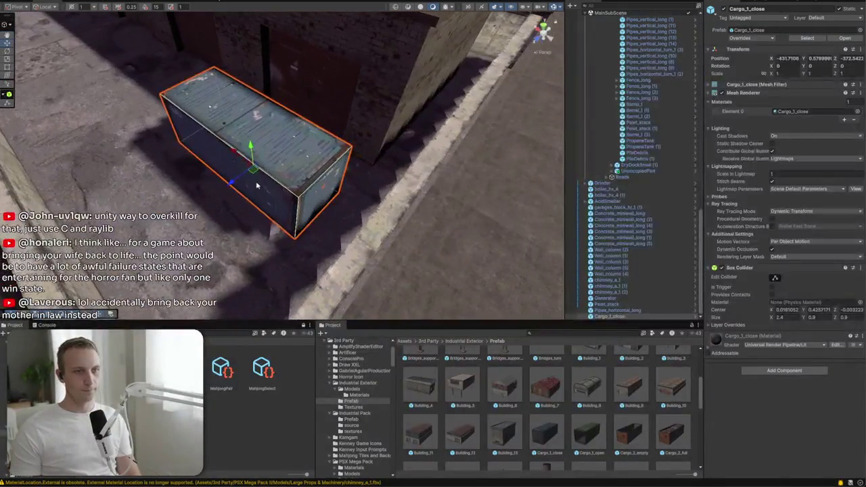
{"action": "left_click_drag", "start_coordinate": [255, 175], "coordinate": [263, 181]}
Set Cargo_1_open beside the closed container and clear the project search
{"action": "left_click_drag", "start_coordinate": [219, 269], "coordinate": [198, 218]}
{"action": "mouse_move", "coordinate": [271, 213]}
{"action": "left_mouse_down"}
{"action": "mouse_move", "coordinate": [414, 208]}
{"action": "mouse_move", "coordinate": [400, 216]}
{"action": "left_mouse_up"}
{"action": "scroll", "coordinate": [400, 216], "scroll_direction": "down", "scroll_amount": 3}
{"action": "scroll", "coordinate": [506, 403], "scroll_direction": "down", "scroll_amount": 2}
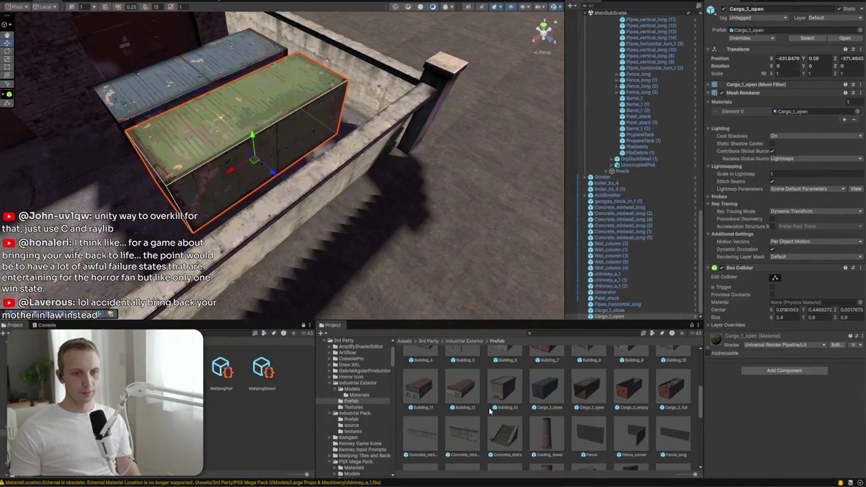
{"action": "scroll", "coordinate": [387, 289], "scroll_direction": "down", "scroll_amount": 3}
{"action": "mouse_move", "coordinate": [387, 289]}
{"action": "left_mouse_down"}
{"action": "mouse_move", "coordinate": [316, 241]}
{"action": "mouse_move", "coordinate": [379, 270]}
{"action": "mouse_move", "coordinate": [513, 392]}
{"action": "left_mouse_up"}
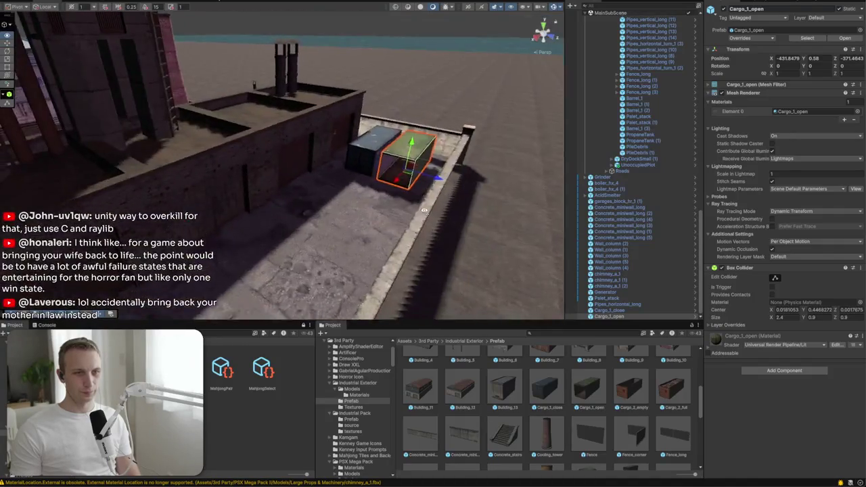
{"action": "scroll", "coordinate": [541, 406], "scroll_direction": "up", "scroll_amount": 2}
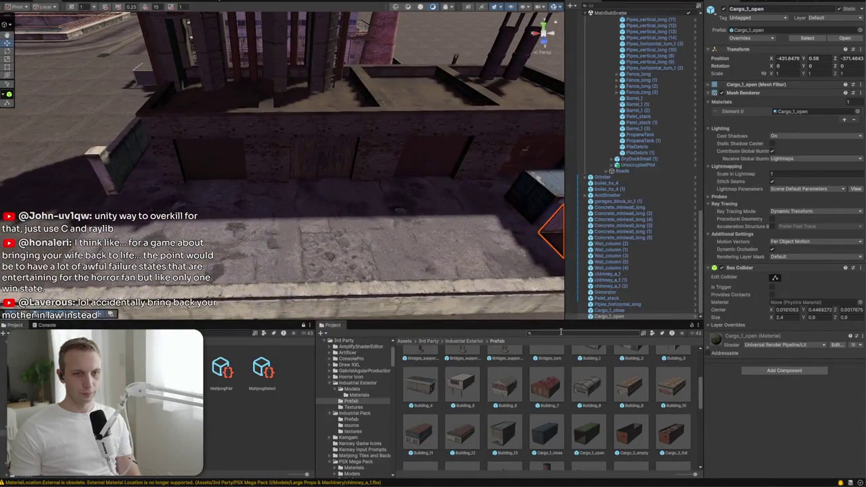
{"action": "key", "text": "BackSpace"}
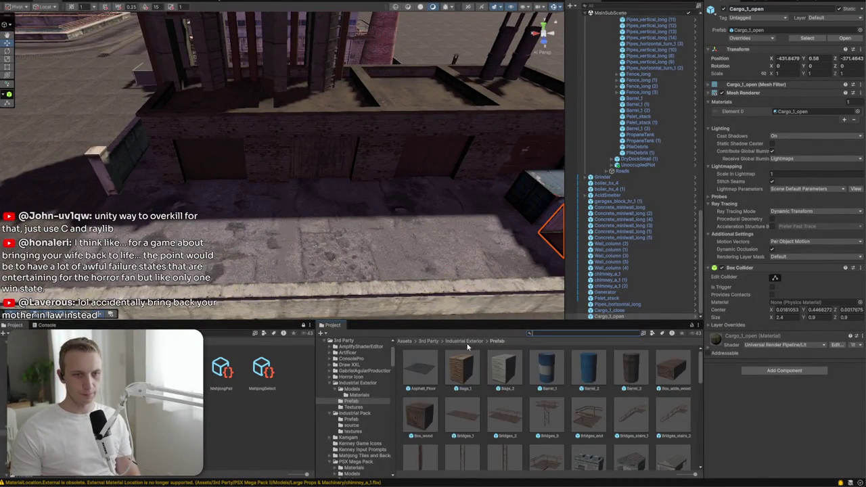
Navigate the Project panel up from the Industrial Exterior Prefab folder to the 3rd Party folder
{"action": "left_click", "coordinate": [466, 343]}
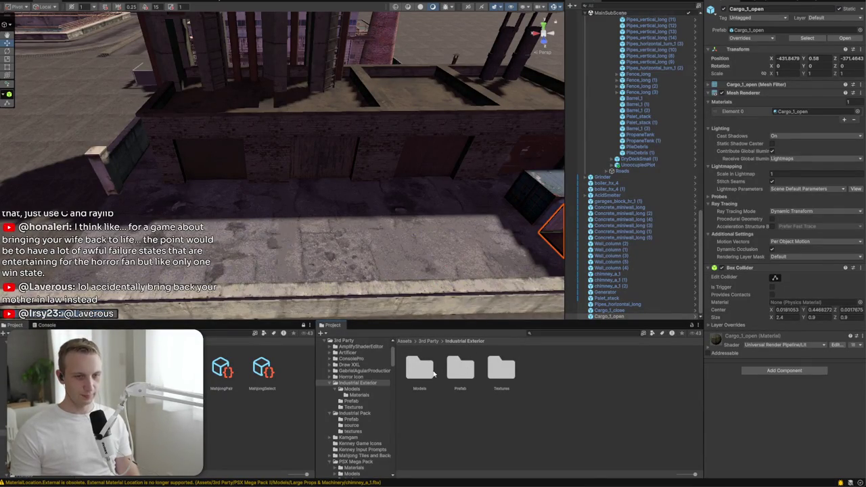
{"action": "left_click", "coordinate": [460, 368]}
{"action": "left_click", "coordinate": [441, 341]}
{"action": "left_click", "coordinate": [430, 342]}
{"action": "left_click", "coordinate": [431, 342]}
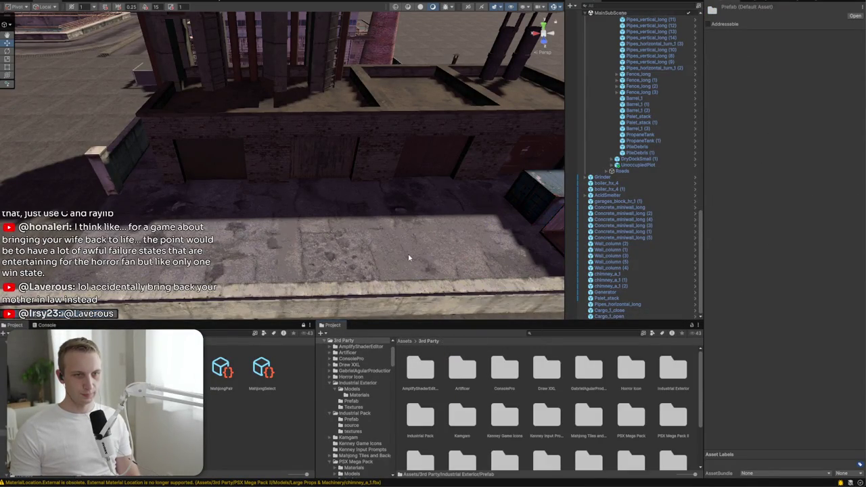
{"action": "scroll", "coordinate": [409, 258], "scroll_direction": "down", "scroll_amount": 3}
{"action": "type", "text": "steel"}
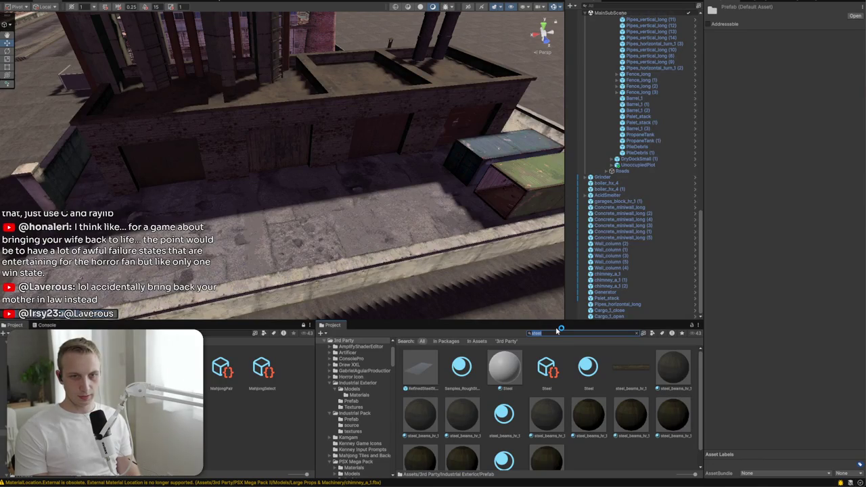
{"action": "scroll", "coordinate": [607, 419], "scroll_direction": "down", "scroll_amount": 1}
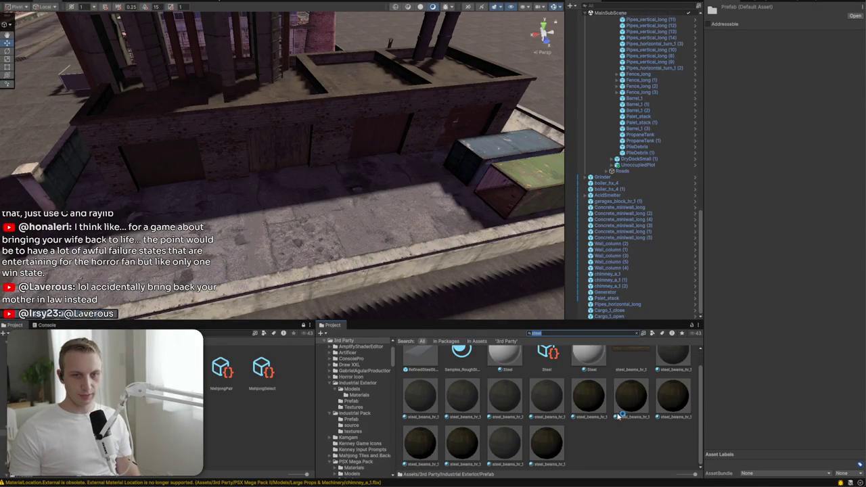
{"action": "scroll", "coordinate": [628, 422], "scroll_direction": "up", "scroll_amount": 1}
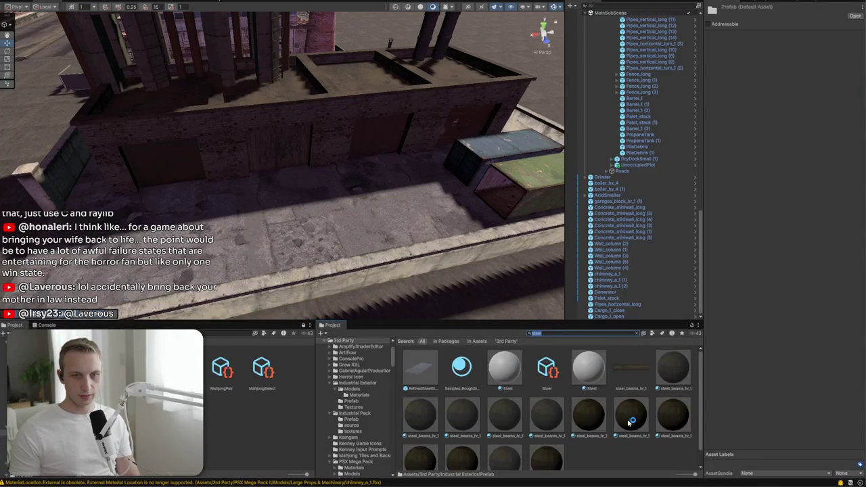
Inspect the steel_beams_hr_1 texture and material, previewing the material on the floor
{"action": "left_click", "coordinate": [641, 372]}
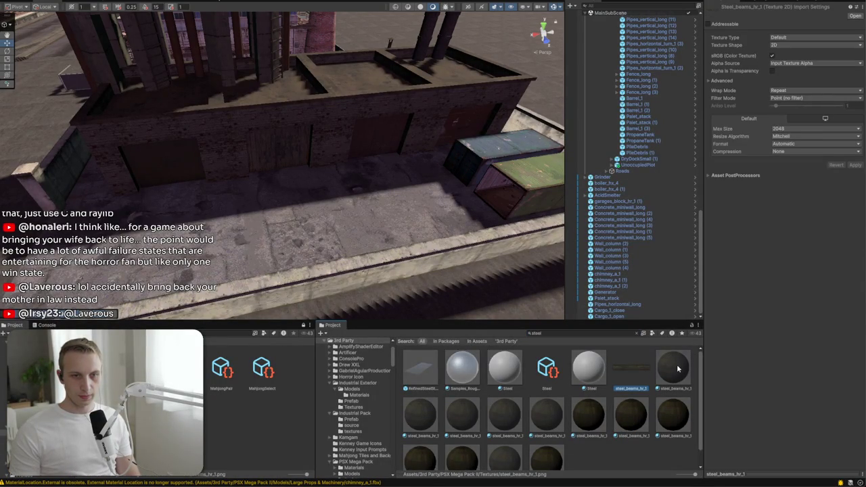
{"action": "left_click", "coordinate": [678, 368]}
{"action": "left_click_drag", "start_coordinate": [677, 369], "coordinate": [457, 205]}
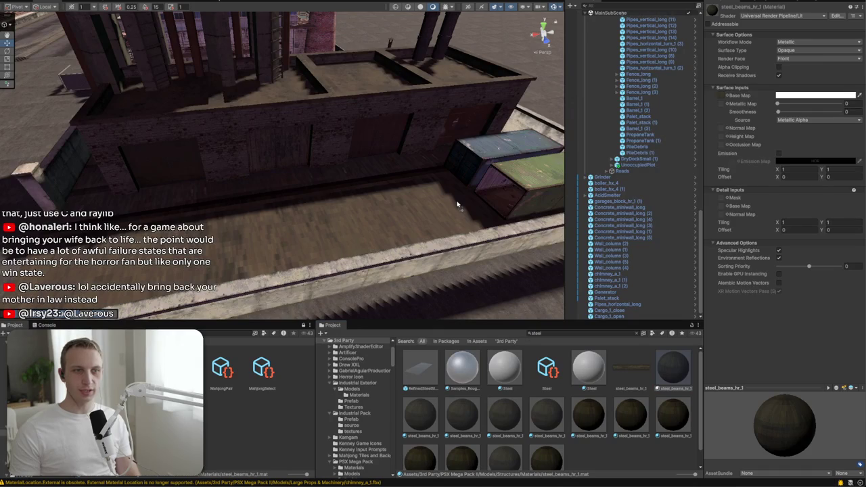
{"action": "scroll", "coordinate": [615, 373], "scroll_direction": "down", "scroll_amount": 1}
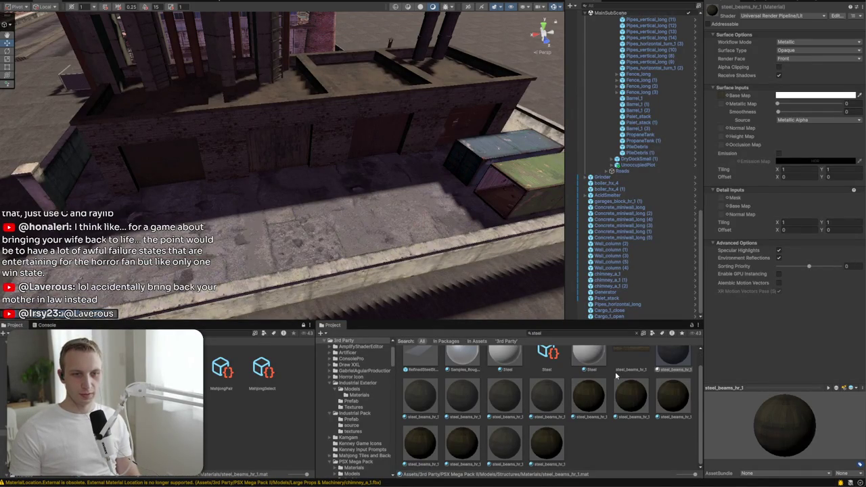
{"action": "scroll", "coordinate": [614, 350], "scroll_direction": "up", "scroll_amount": 1}
Search the project for 'beam' and drag beam_hc_horizontal_1 onto the concrete ledge
{"action": "left_click", "coordinate": [618, 333]}
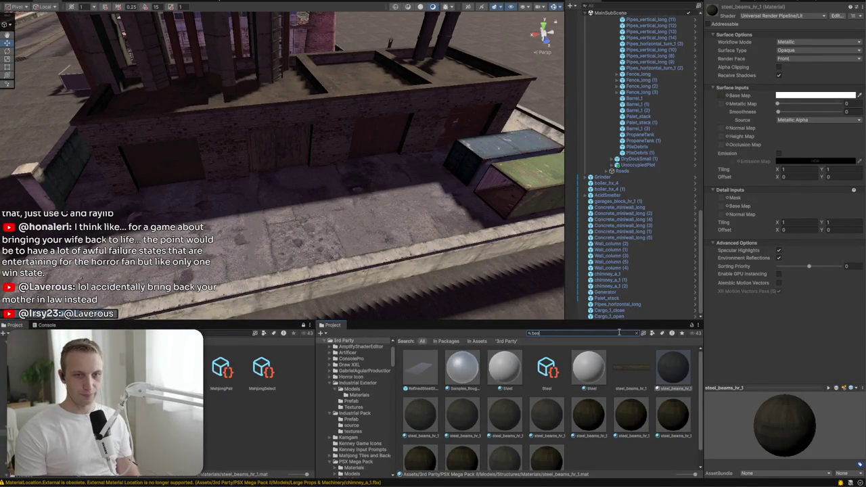
{"action": "type", "text": "beam"}
{"action": "scroll", "coordinate": [608, 406], "scroll_direction": "down", "scroll_amount": 1}
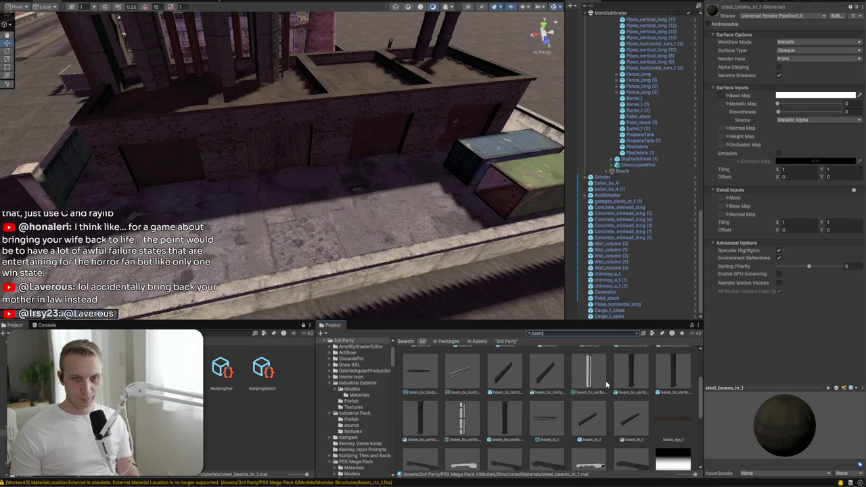
{"action": "mouse_move", "coordinate": [631, 369]}
{"action": "left_mouse_down"}
{"action": "mouse_move", "coordinate": [323, 237]}
{"action": "mouse_move", "coordinate": [271, 231]}
{"action": "mouse_move", "coordinate": [312, 255]}
{"action": "left_mouse_up"}
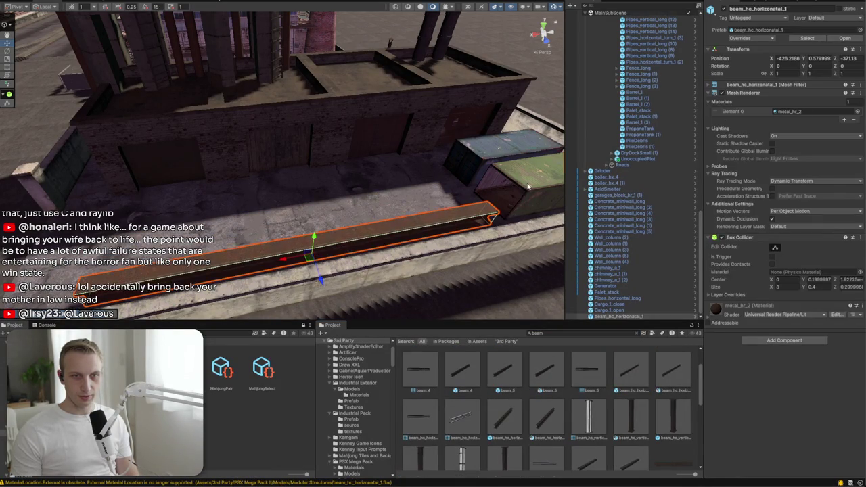
Scale the new steel beam to 0.6, frame it, and search the project for 'palett'
{"action": "left_click", "coordinate": [498, 165]}
{"action": "left_click", "coordinate": [439, 196]}
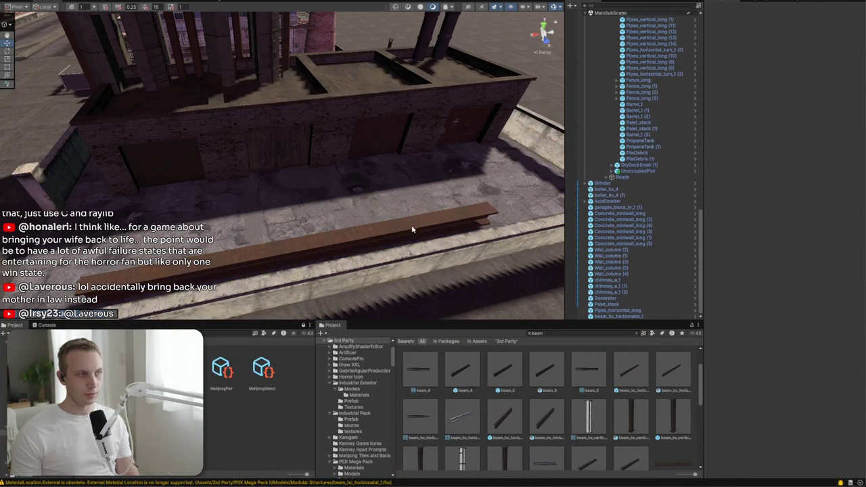
{"action": "left_click", "coordinate": [366, 242]}
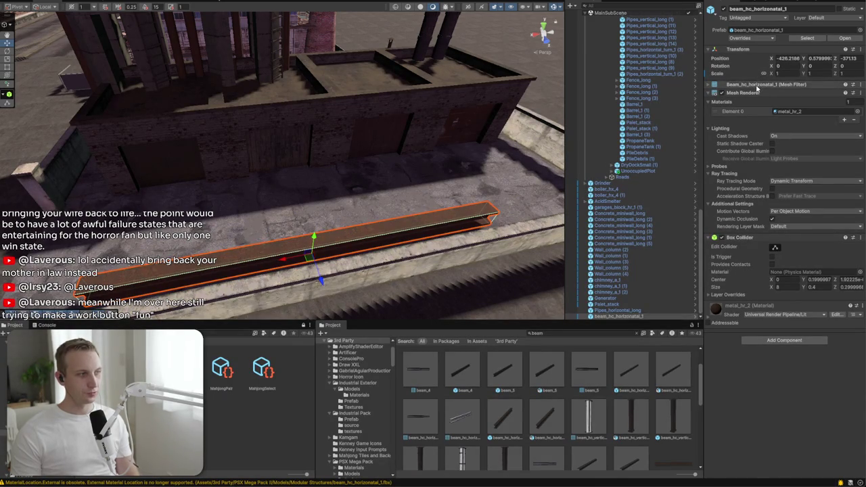
{"action": "type", "text": "0.6"}
{"action": "key", "text": "Return"}
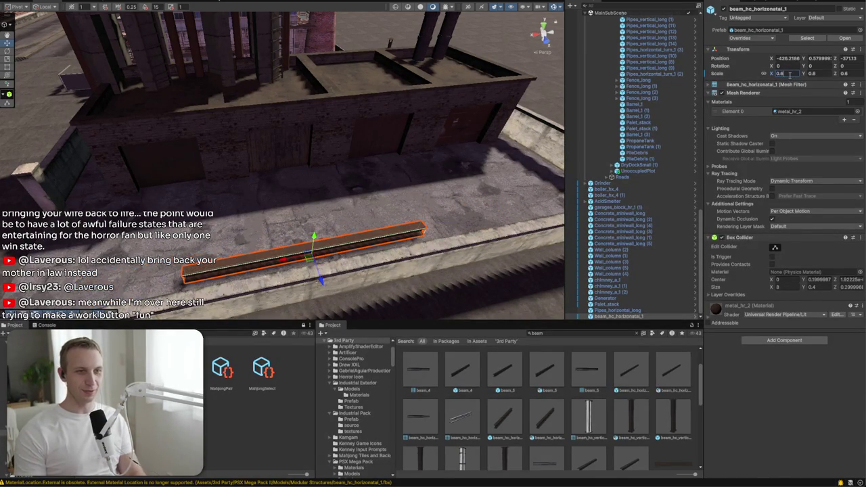
{"action": "mouse_move", "coordinate": [527, 170]}
{"action": "left_mouse_down"}
{"action": "mouse_move", "coordinate": [287, 166]}
{"action": "mouse_move", "coordinate": [444, 241]}
{"action": "mouse_move", "coordinate": [514, 223]}
{"action": "mouse_move", "coordinate": [467, 208]}
{"action": "mouse_move", "coordinate": [406, 223]}
{"action": "mouse_move", "coordinate": [368, 247]}
{"action": "mouse_move", "coordinate": [424, 293]}
{"action": "left_mouse_up"}
{"action": "key", "text": "f"}
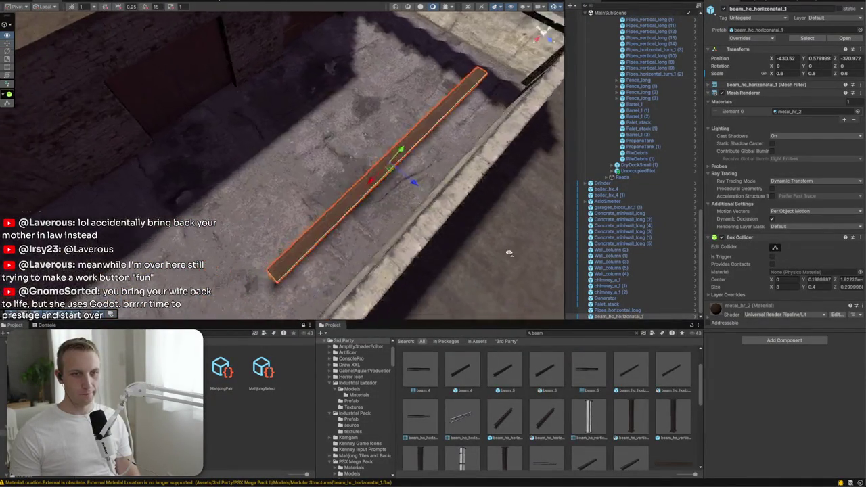
{"action": "type", "text": "palett"}
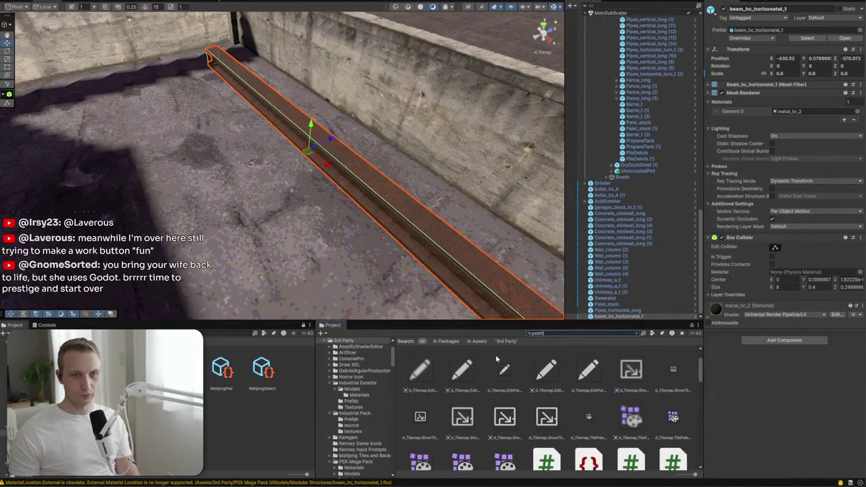
Place a Palet_single under the beam at 1.5 scale, turned 90 degrees, and duplicate it
{"action": "scroll", "coordinate": [504, 365], "scroll_direction": "down", "scroll_amount": 3}
{"action": "scroll", "coordinate": [554, 386], "scroll_direction": "down", "scroll_amount": 2}
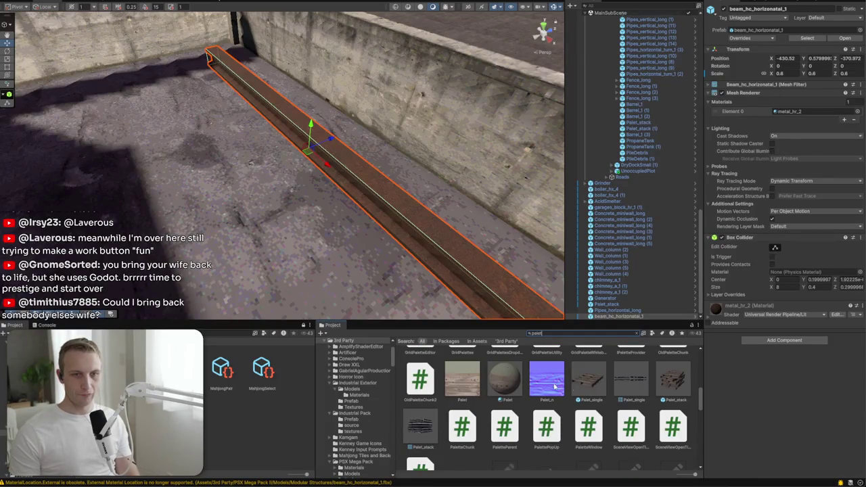
{"action": "mouse_move", "coordinate": [581, 386]}
{"action": "left_mouse_down"}
{"action": "mouse_move", "coordinate": [223, 166]}
{"action": "mouse_move", "coordinate": [236, 120]}
{"action": "left_mouse_up"}
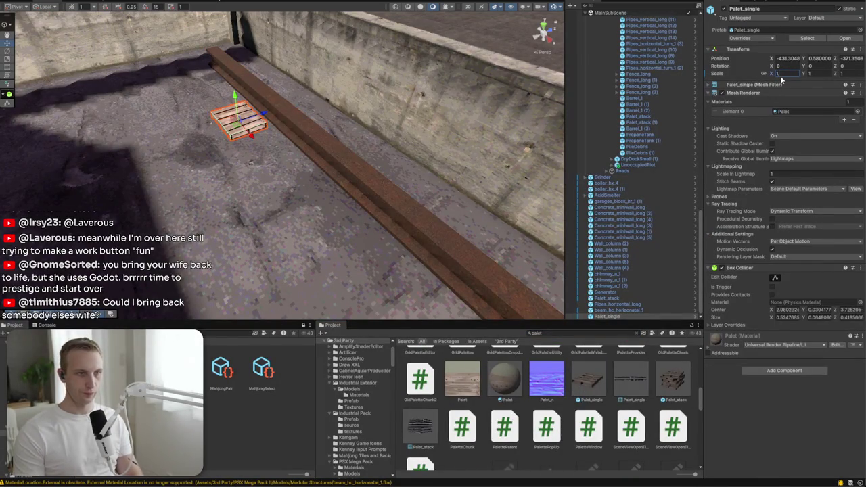
{"action": "type", "text": "1.5"}
{"action": "key", "text": "Return"}
{"action": "key", "text": "e"}
{"action": "mouse_move", "coordinate": [257, 137]}
{"action": "left_mouse_down"}
{"action": "mouse_move", "coordinate": [279, 161]}
{"action": "mouse_move", "coordinate": [293, 200]}
{"action": "mouse_move", "coordinate": [367, 193]}
{"action": "mouse_move", "coordinate": [132, 114]}
{"action": "mouse_move", "coordinate": [509, 144]}
{"action": "left_mouse_up"}
{"action": "scroll", "coordinate": [293, 200], "scroll_direction": "up", "scroll_amount": 3}
{"action": "key", "text": "w"}
{"action": "key", "text": "ctrl+d"}
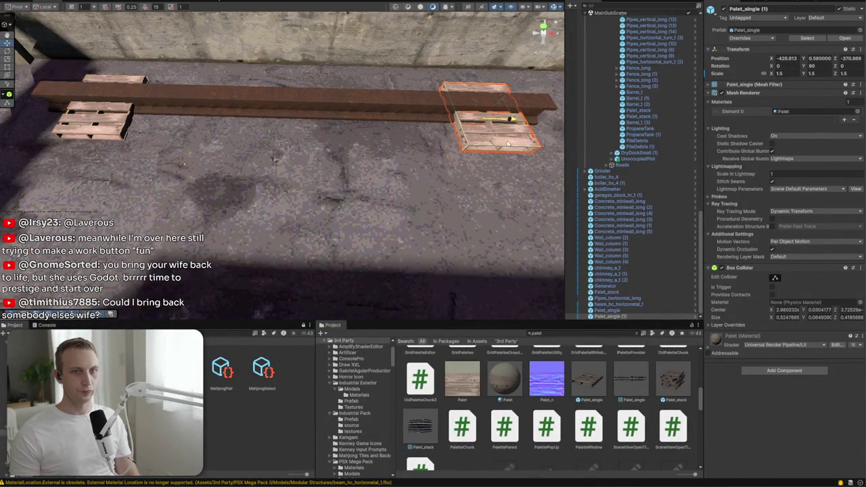
Raise the beam onto the pallets and duplicate it into a stacked pile of beams
{"action": "left_click", "coordinate": [472, 107]}
{"action": "left_click_drag", "start_coordinate": [290, 90], "coordinate": [288, 84]}
{"action": "mouse_move", "coordinate": [440, 108]}
{"action": "left_mouse_down"}
{"action": "mouse_move", "coordinate": [264, 106]}
{"action": "mouse_move", "coordinate": [311, 96]}
{"action": "mouse_move", "coordinate": [275, 104]}
{"action": "mouse_move", "coordinate": [284, 146]}
{"action": "mouse_move", "coordinate": [280, 198]}
{"action": "mouse_move", "coordinate": [285, 107]}
{"action": "left_mouse_up"}
{"action": "key", "text": "ctrl+d"}
{"action": "key", "text": "ctrl+d"}
{"action": "key", "text": "ctrl+d"}
{"action": "mouse_move", "coordinate": [305, 38]}
{"action": "left_mouse_down"}
{"action": "mouse_move", "coordinate": [315, 47]}
{"action": "mouse_move", "coordinate": [343, 38]}
{"action": "mouse_move", "coordinate": [317, 42]}
{"action": "mouse_move", "coordinate": [328, 44]}
{"action": "mouse_move", "coordinate": [302, 25]}
{"action": "mouse_move", "coordinate": [315, 20]}
{"action": "left_mouse_up"}
{"action": "key", "text": "ctrl+d"}
{"action": "key", "text": "ctrl+d"}
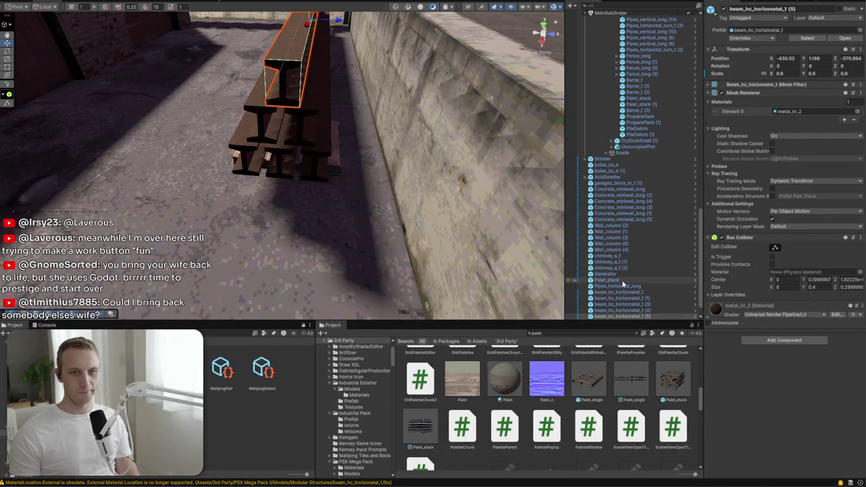
{"action": "left_click", "coordinate": [612, 280], "text": "shift"}
Move Palet_stack next to the beams in the Hierarchy and select the pallets and beams together
{"action": "right_click", "coordinate": [612, 280]}
{"action": "left_click", "coordinate": [610, 286]}
{"action": "left_click", "coordinate": [609, 286]}
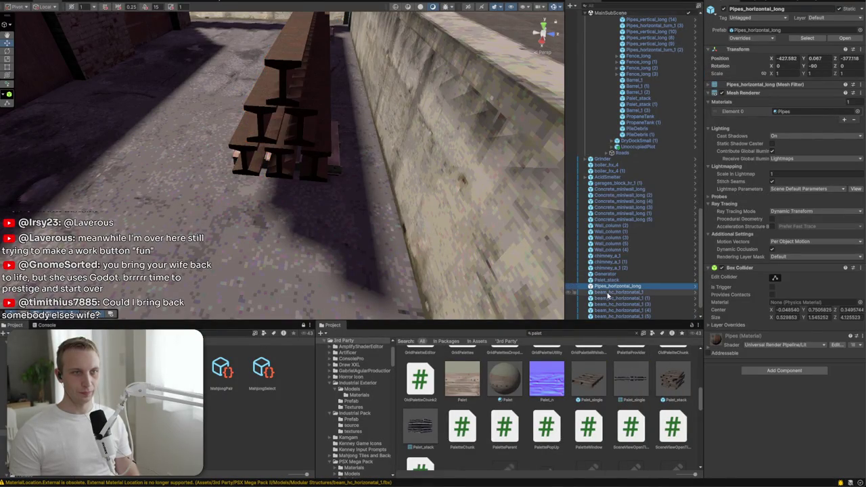
{"action": "left_click_drag", "start_coordinate": [607, 280], "coordinate": [608, 289]}
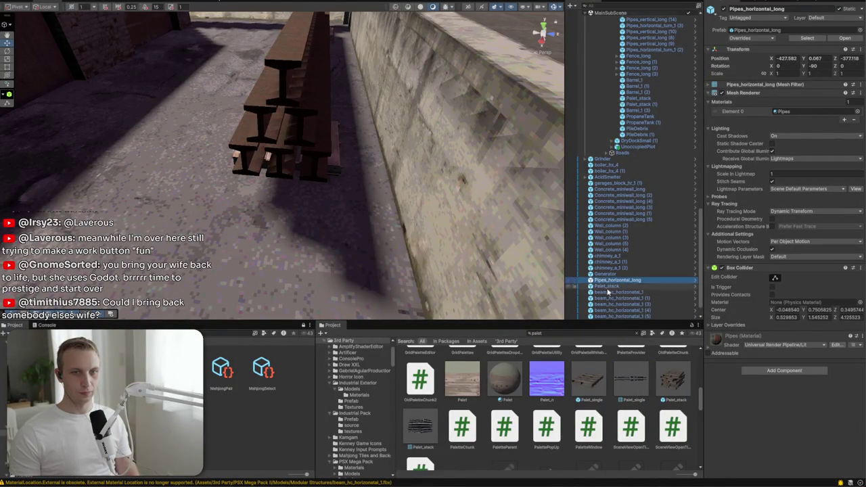
{"action": "left_click", "coordinate": [612, 316], "text": "shift"}
{"action": "right_click", "coordinate": [612, 307]}
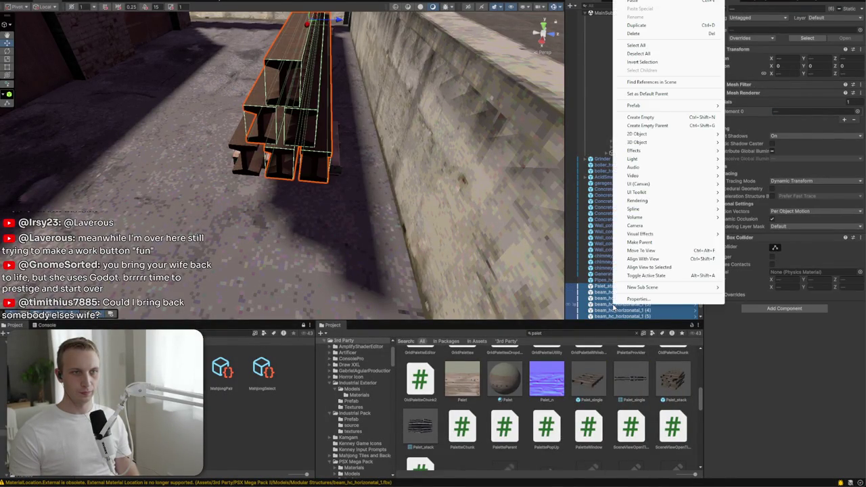
{"action": "left_click", "coordinate": [261, 169]}
{"action": "left_click", "coordinate": [246, 179]}
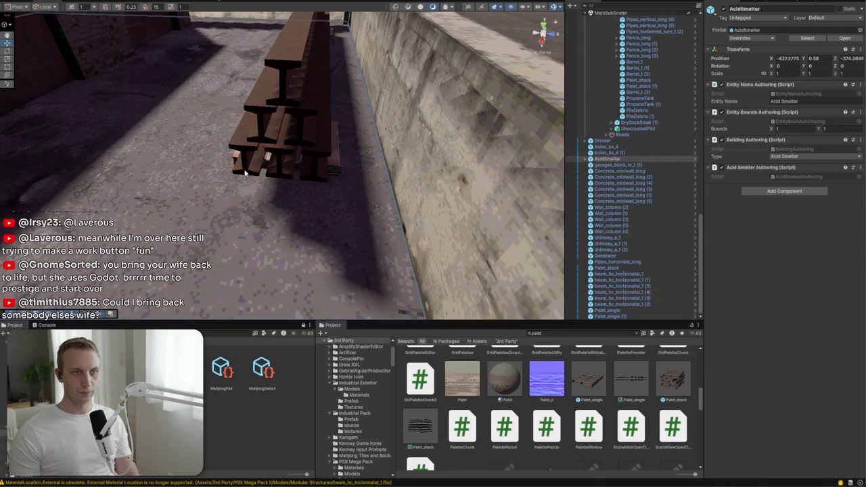
{"action": "left_click", "coordinate": [245, 177]}
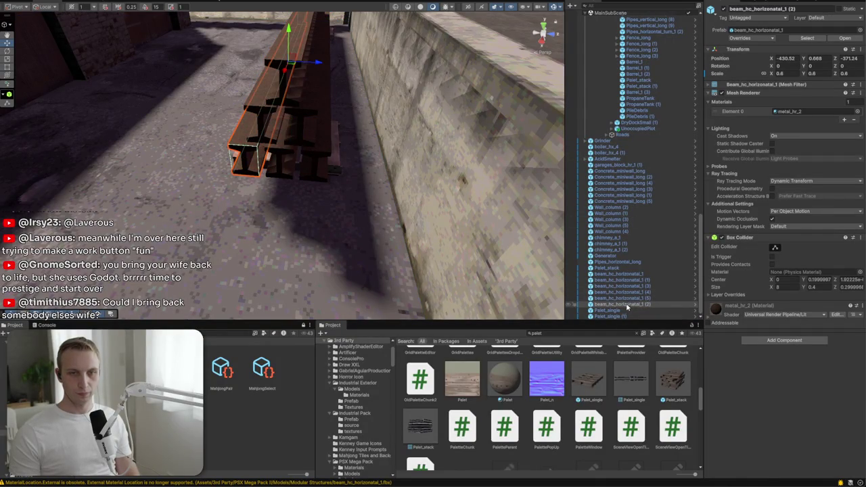
{"action": "left_click", "coordinate": [617, 268], "text": "shift"}
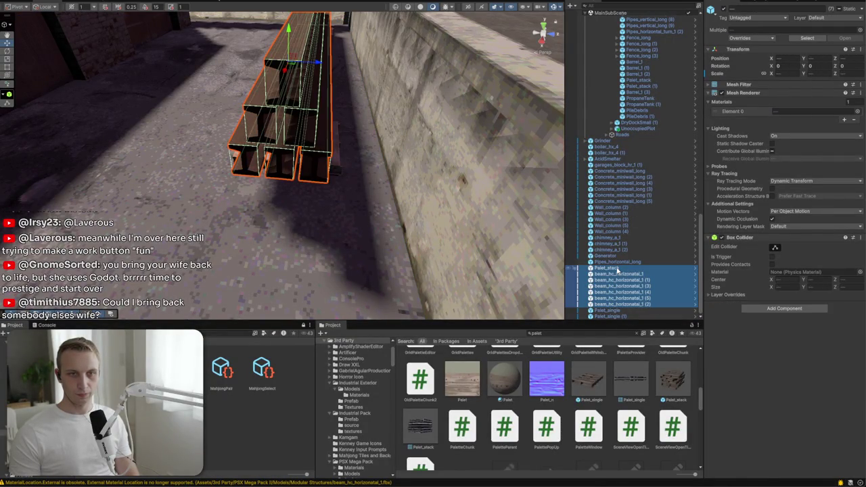
Wrap the selected pallets and beams in a new empty parent named SteelBeam Palet
{"action": "right_click", "coordinate": [617, 269]}
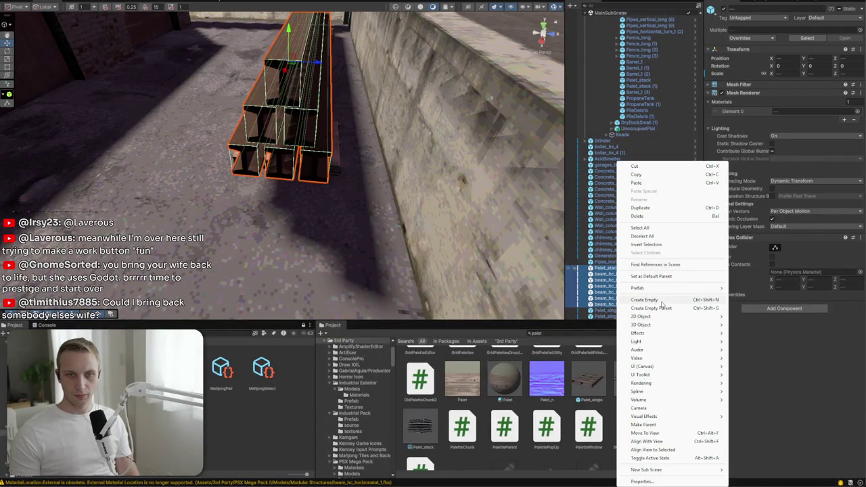
{"action": "left_click", "coordinate": [661, 301]}
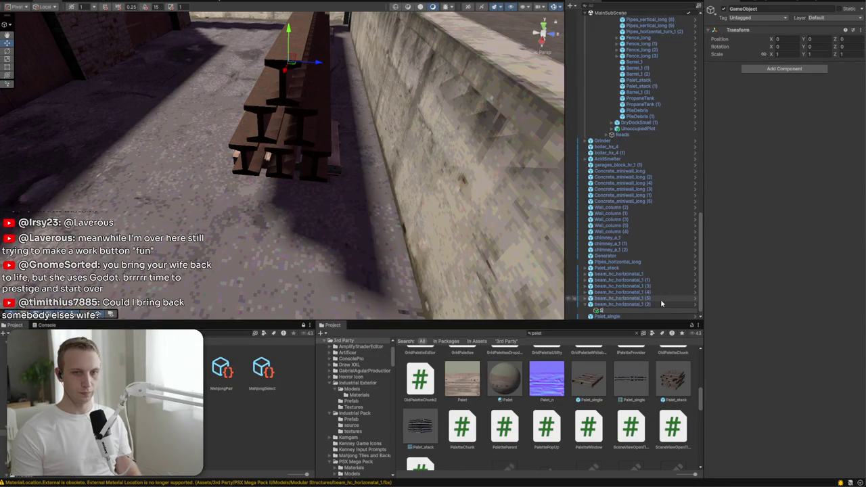
{"action": "key", "text": "ctrl+z"}
{"action": "right_click", "coordinate": [649, 297]}
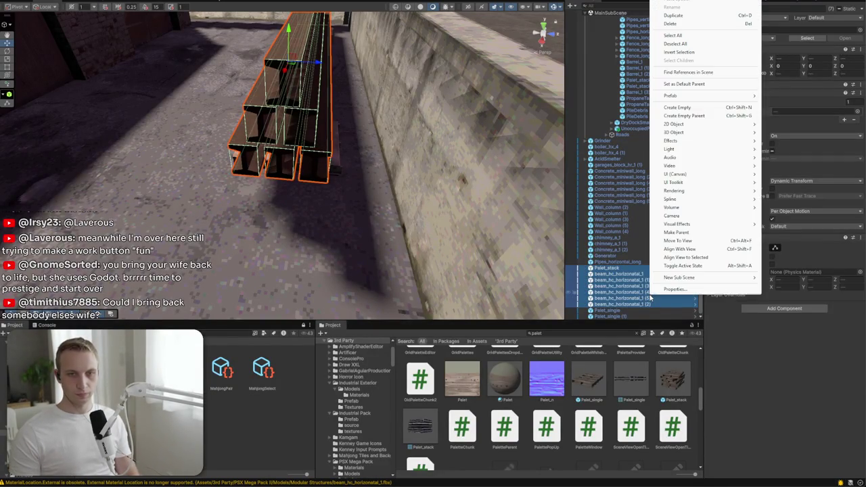
{"action": "left_click", "coordinate": [684, 116]}
{"action": "type", "text": "SteelBeam Pal"}
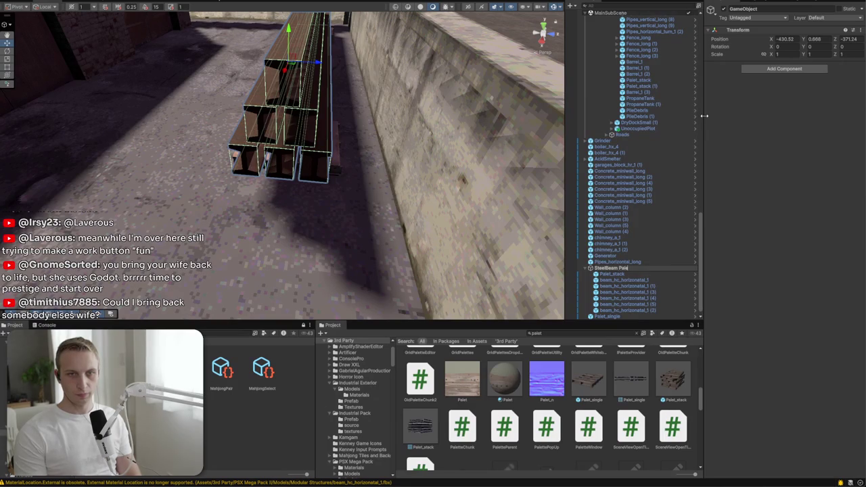
{"action": "key", "text": "Return"}
Duplicate SteelBeam Palet and move the copy beside the original, to Z -372.026
{"action": "left_click_drag", "start_coordinate": [506, 124], "coordinate": [323, 150]}
{"action": "key", "text": "ctrl+d"}
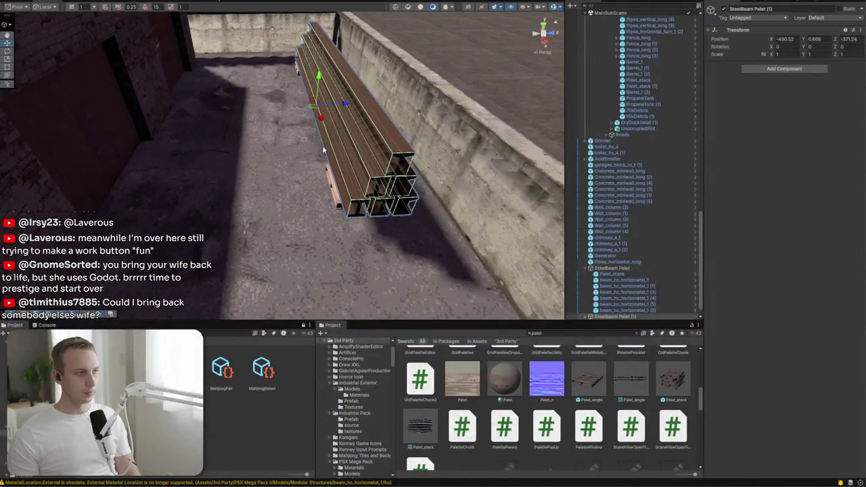
{"action": "mouse_move", "coordinate": [343, 106]}
{"action": "left_mouse_down"}
{"action": "mouse_move", "coordinate": [291, 102]}
{"action": "mouse_move", "coordinate": [357, 138]}
{"action": "mouse_move", "coordinate": [191, 127]}
{"action": "mouse_move", "coordinate": [437, 199]}
{"action": "mouse_move", "coordinate": [292, 172]}
{"action": "mouse_move", "coordinate": [296, 163]}
{"action": "mouse_move", "coordinate": [355, 164]}
{"action": "mouse_move", "coordinate": [362, 146]}
{"action": "left_mouse_up"}
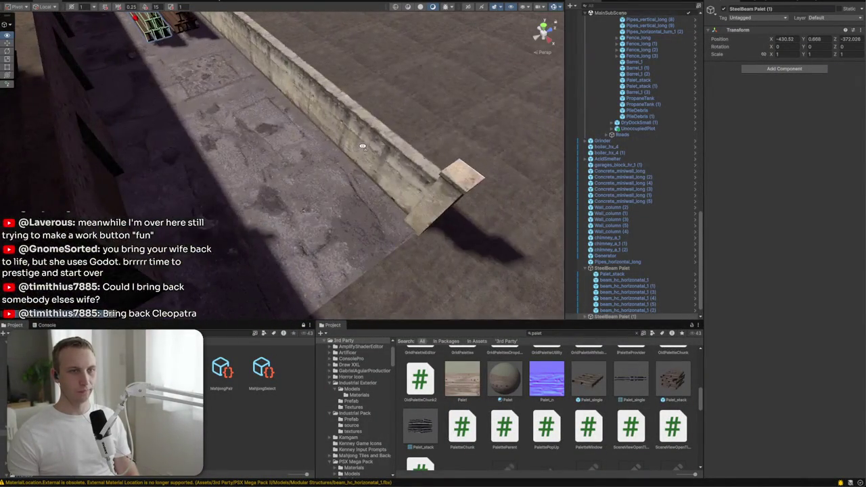
Search 'barr', place Barrel_1 at 1.5 scale, and duplicate it into three clustered barrels
{"action": "type", "text": "barr"}
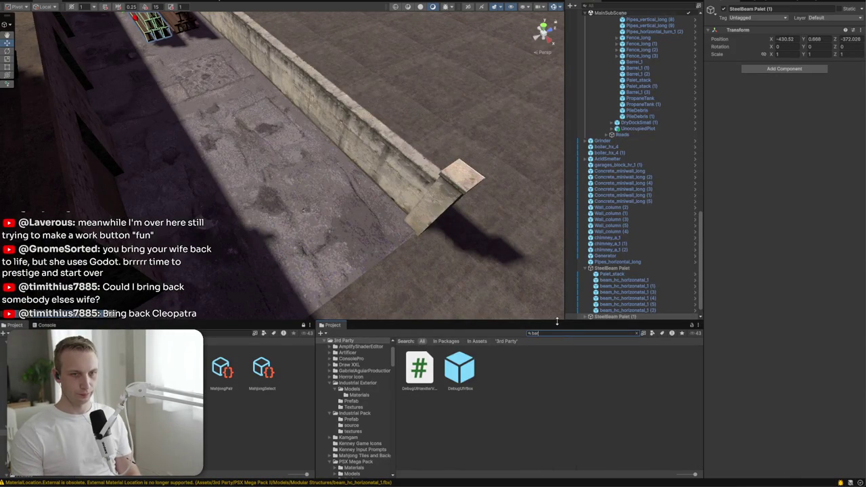
{"action": "left_click_drag", "start_coordinate": [504, 416], "coordinate": [392, 205]}
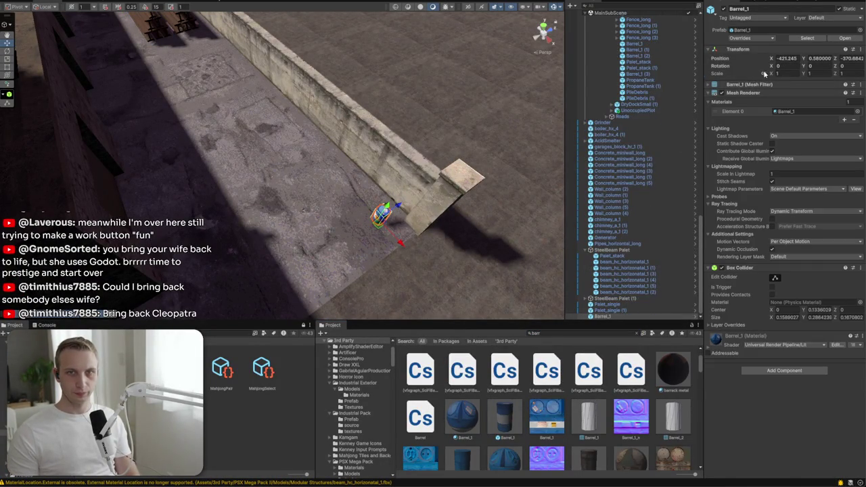
{"action": "type", "text": "1.5"}
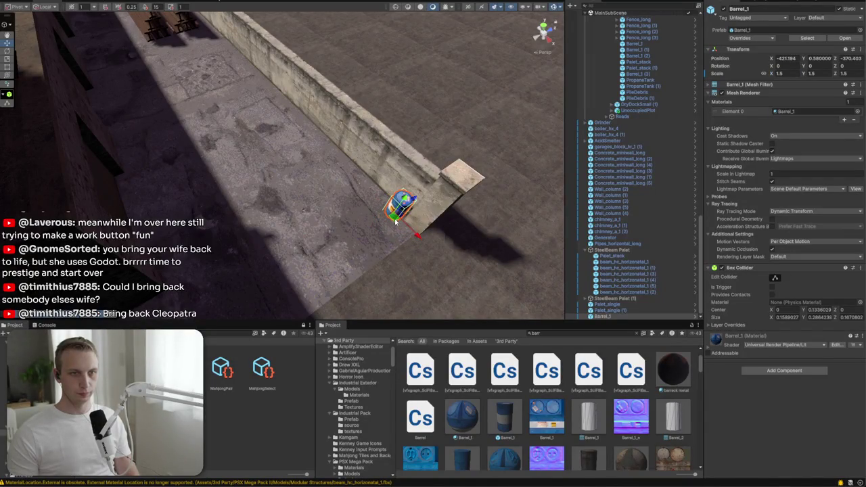
{"action": "key", "text": "ctrl+d"}
{"action": "key", "text": "ctrl+d"}
{"action": "mouse_move", "coordinate": [384, 209]}
{"action": "left_mouse_down"}
{"action": "mouse_move", "coordinate": [377, 225]}
{"action": "mouse_move", "coordinate": [186, 284]}
{"action": "mouse_move", "coordinate": [335, 224]}
{"action": "mouse_move", "coordinate": [381, 239]}
{"action": "left_mouse_up"}
{"action": "left_click", "coordinate": [402, 209], "text": "shift"}
{"action": "left_click", "coordinate": [390, 211], "text": "shift"}
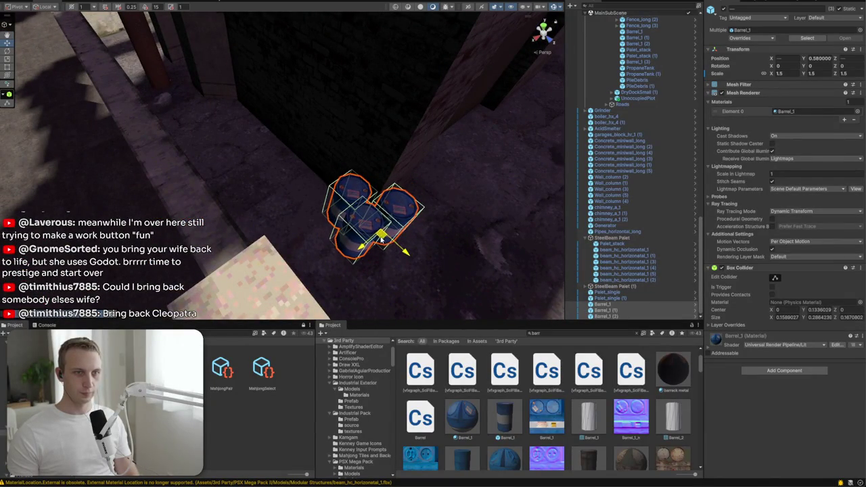
{"action": "left_click_drag", "start_coordinate": [445, 235], "coordinate": [357, 263]}
{"action": "scroll", "coordinate": [359, 264], "scroll_direction": "down", "scroll_amount": 2}
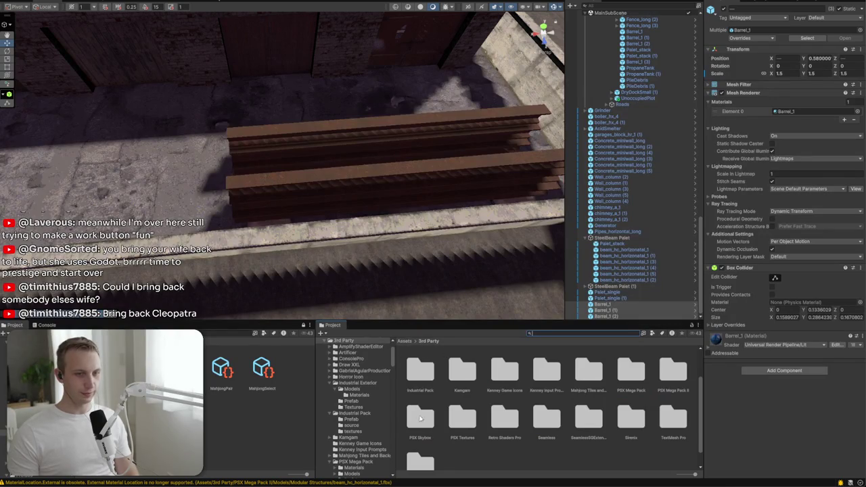
Open PSX Mega Pack II > Prefabs > Structures and place water_tower_hm_1 in the scene
{"action": "double_click", "coordinate": [684, 384]}
{"action": "double_click", "coordinate": [513, 383]}
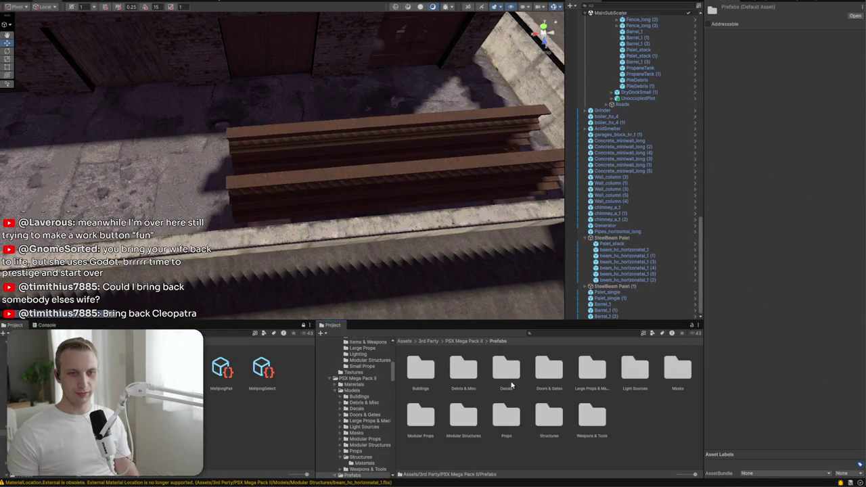
{"action": "double_click", "coordinate": [549, 419]}
{"action": "scroll", "coordinate": [225, 243], "scroll_direction": "down", "scroll_amount": 10}
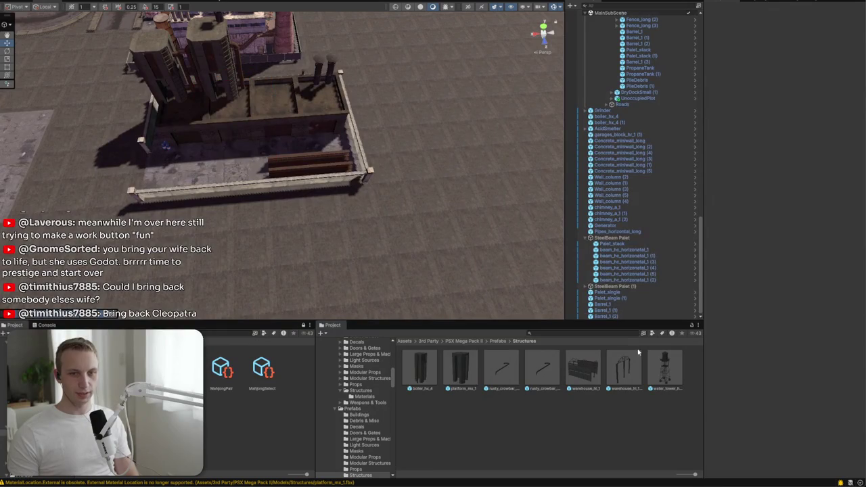
{"action": "mouse_move", "coordinate": [661, 374]}
{"action": "left_mouse_down"}
{"action": "mouse_move", "coordinate": [284, 203]}
{"action": "mouse_move", "coordinate": [169, 193]}
{"action": "mouse_move", "coordinate": [135, 203]}
{"action": "left_mouse_up"}
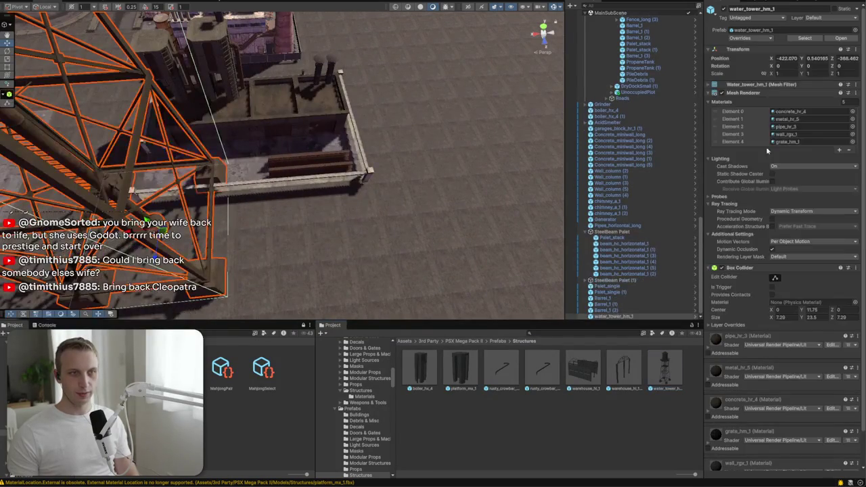
Shrink the water tower to about 0.24 scale and set it behind the refinery block
{"action": "left_click_drag", "start_coordinate": [228, 118], "coordinate": [166, 132]}
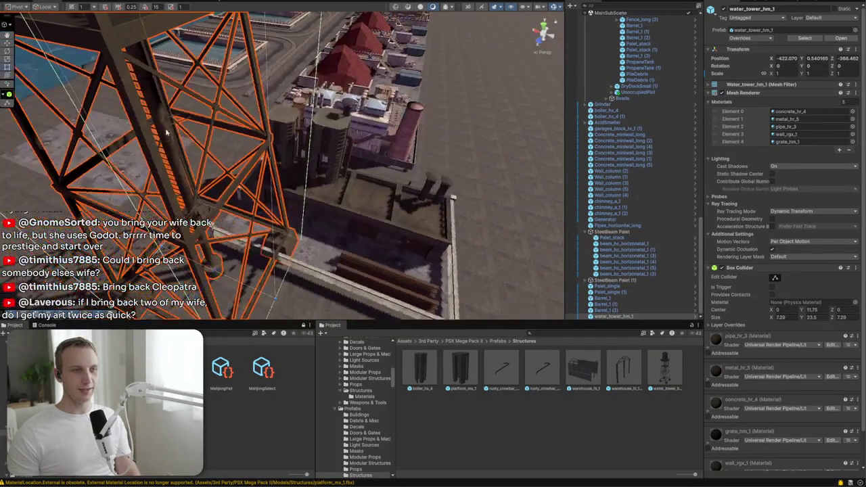
{"action": "mouse_move", "coordinate": [210, 260]}
{"action": "left_mouse_down"}
{"action": "mouse_move", "coordinate": [211, 269]}
{"action": "mouse_move", "coordinate": [399, 232]}
{"action": "mouse_move", "coordinate": [429, 233]}
{"action": "mouse_move", "coordinate": [424, 240]}
{"action": "left_mouse_up"}
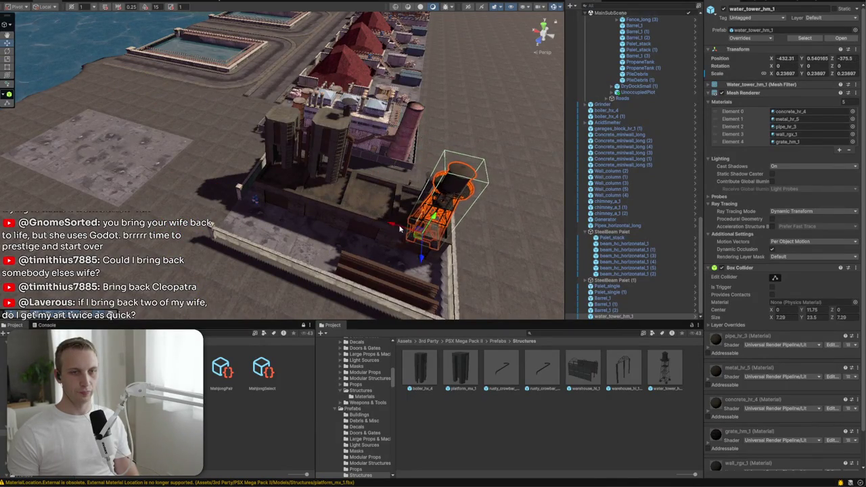
{"action": "key", "text": "f"}
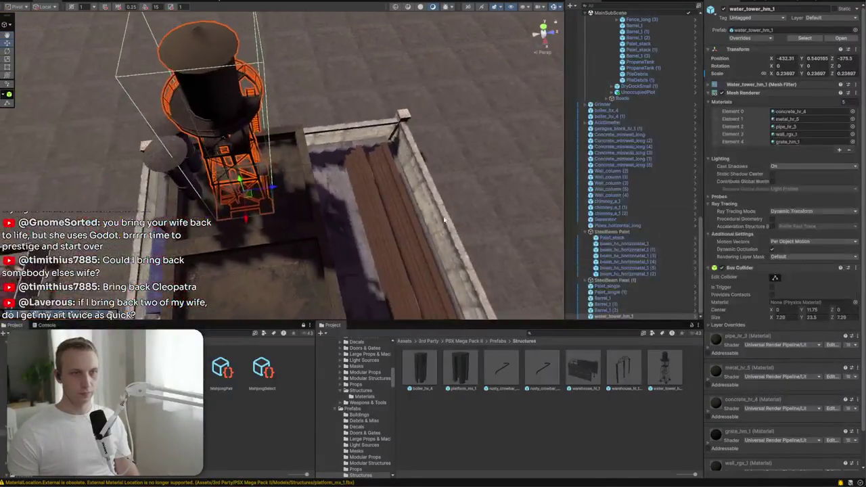
{"action": "mouse_move", "coordinate": [257, 200]}
{"action": "left_mouse_down"}
{"action": "mouse_move", "coordinate": [412, 195]}
{"action": "mouse_move", "coordinate": [446, 204]}
{"action": "left_mouse_up"}
{"action": "mouse_move", "coordinate": [272, 190]}
{"action": "left_mouse_down"}
{"action": "mouse_move", "coordinate": [425, 132]}
{"action": "mouse_move", "coordinate": [373, 150]}
{"action": "mouse_move", "coordinate": [323, 239]}
{"action": "mouse_move", "coordinate": [358, 263]}
{"action": "mouse_move", "coordinate": [529, 315]}
{"action": "mouse_move", "coordinate": [358, 274]}
{"action": "left_mouse_up"}
{"action": "left_click_drag", "start_coordinate": [234, 226], "coordinate": [545, 33]}
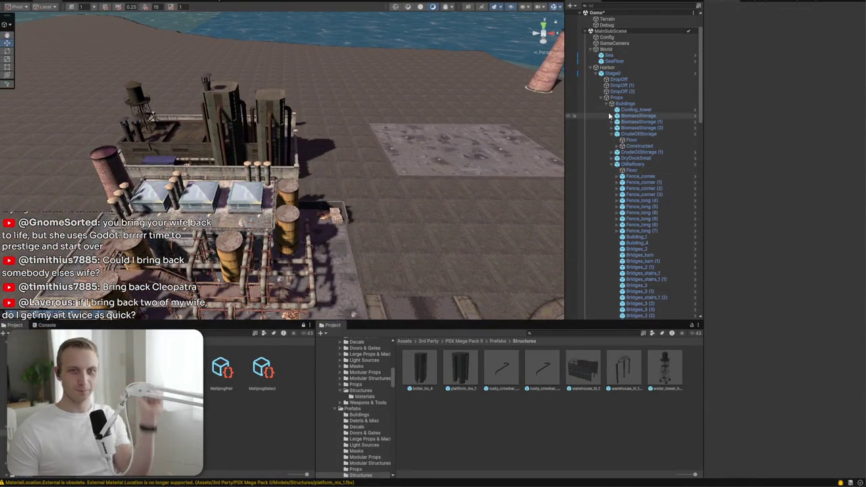
{"action": "scroll", "coordinate": [609, 117], "scroll_direction": "down", "scroll_amount": 10}
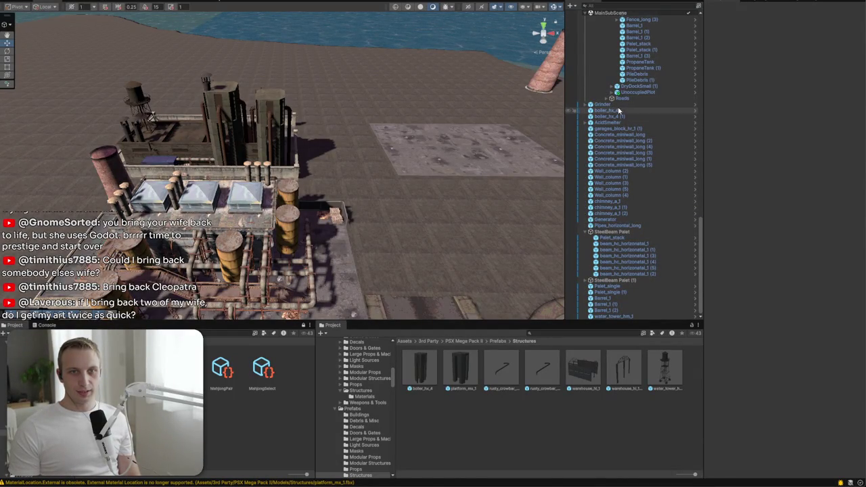
{"action": "left_click", "coordinate": [596, 128]}
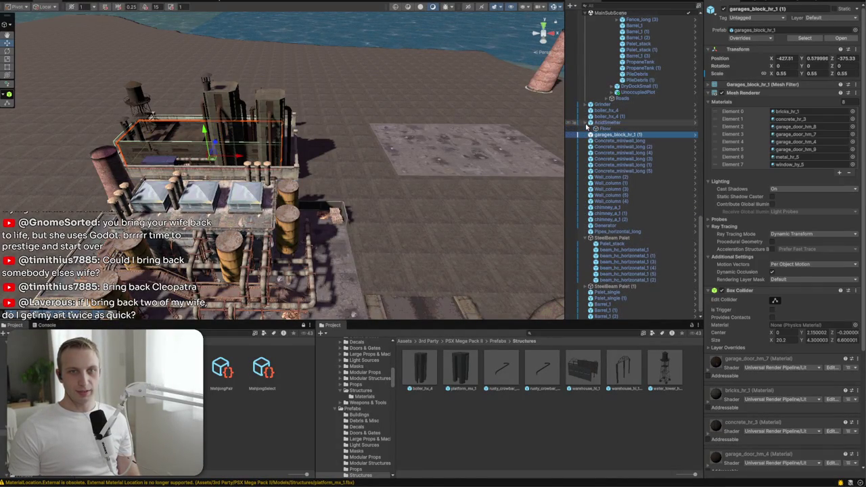
{"action": "right_click", "coordinate": [597, 124]}
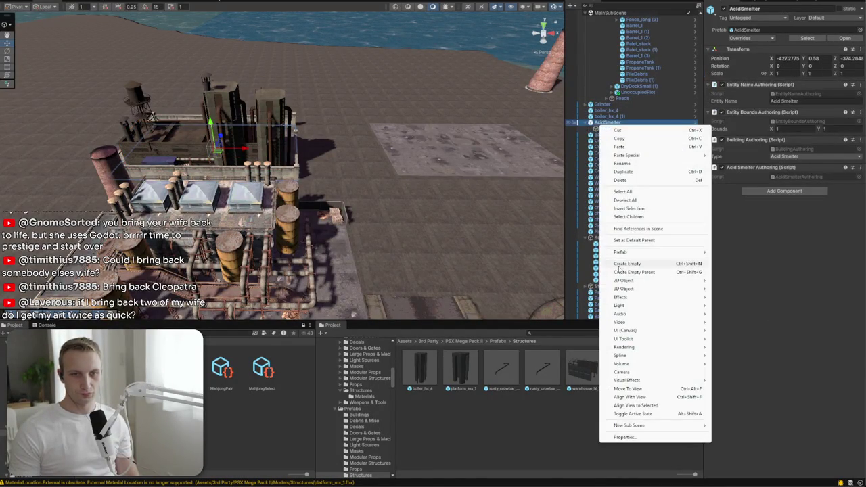
Create an empty child under AcidSmelter named Constructed
{"action": "left_click", "coordinate": [619, 264]}
{"action": "type", "text": "Constructed"}
{"action": "key", "text": "Return"}
Move both boiler_hx_4 objects into Constructed
{"action": "left_click", "coordinate": [631, 116]}
{"action": "left_click", "coordinate": [629, 109], "text": "shift"}
{"action": "left_click_drag", "start_coordinate": [616, 138], "coordinate": [616, 136]}
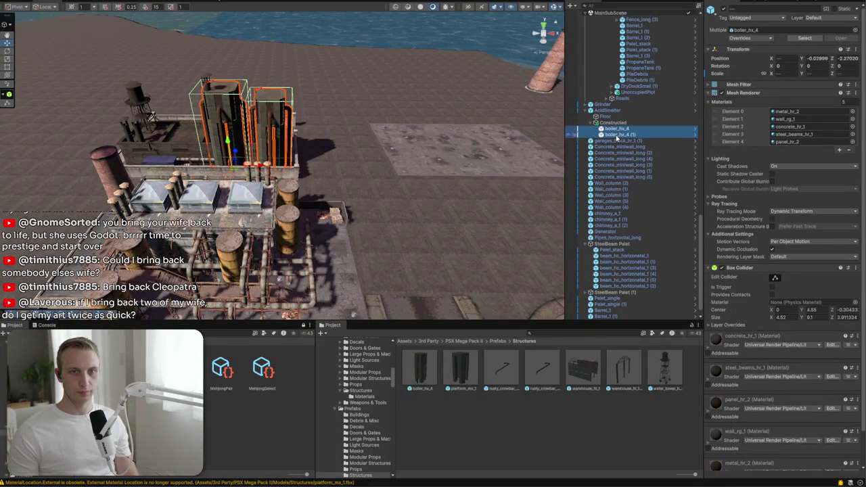
Move the remaining 25 pieces, from garages block to water tower, into Constructed
{"action": "scroll", "coordinate": [585, 269], "scroll_direction": "up", "scroll_amount": 2}
{"action": "left_click", "coordinate": [590, 280]}
{"action": "scroll", "coordinate": [587, 264], "scroll_direction": "down", "scroll_amount": 3}
{"action": "left_click", "coordinate": [587, 239]}
{"action": "scroll", "coordinate": [609, 190], "scroll_direction": "up", "scroll_amount": 3}
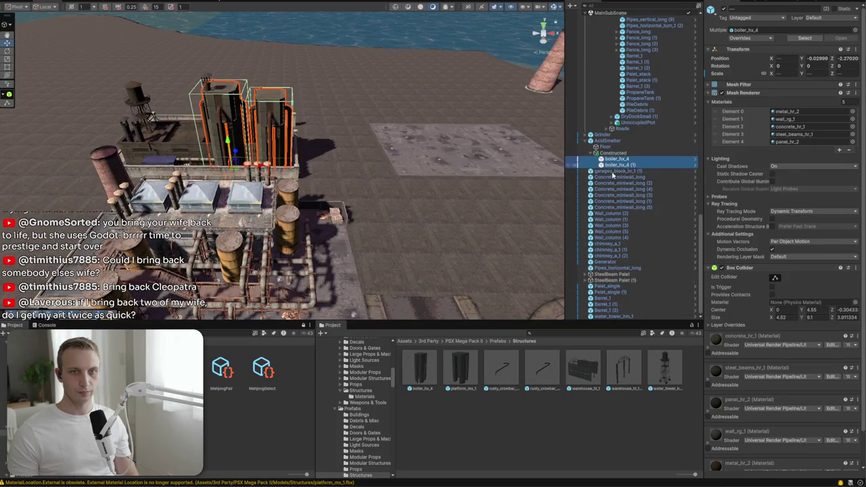
{"action": "left_click", "coordinate": [611, 172]}
{"action": "left_click", "coordinate": [612, 315], "text": "shift"}
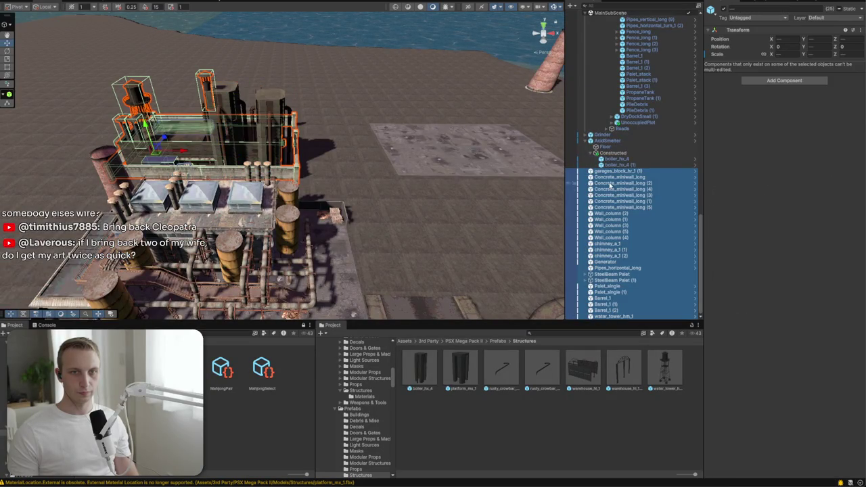
{"action": "left_click_drag", "start_coordinate": [612, 154], "coordinate": [613, 153]}
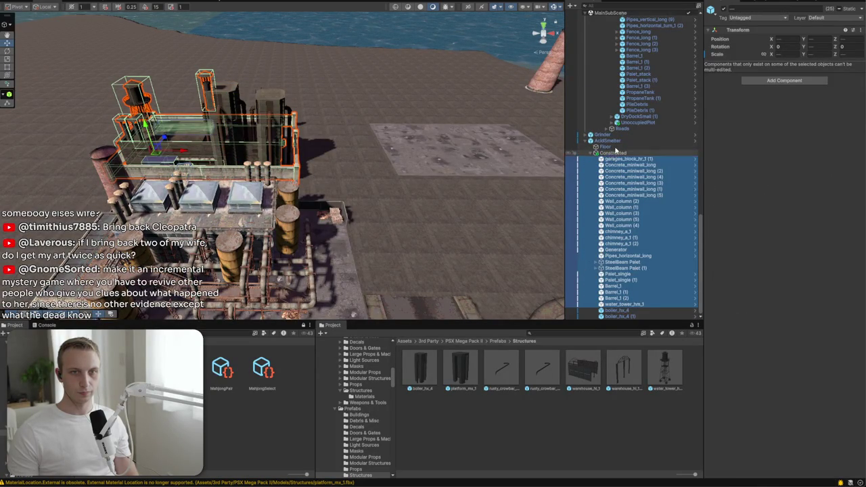
Apply all overrides to the AcidSmelter prefab
{"action": "left_click", "coordinate": [635, 140]}
{"action": "left_click", "coordinate": [749, 38]}
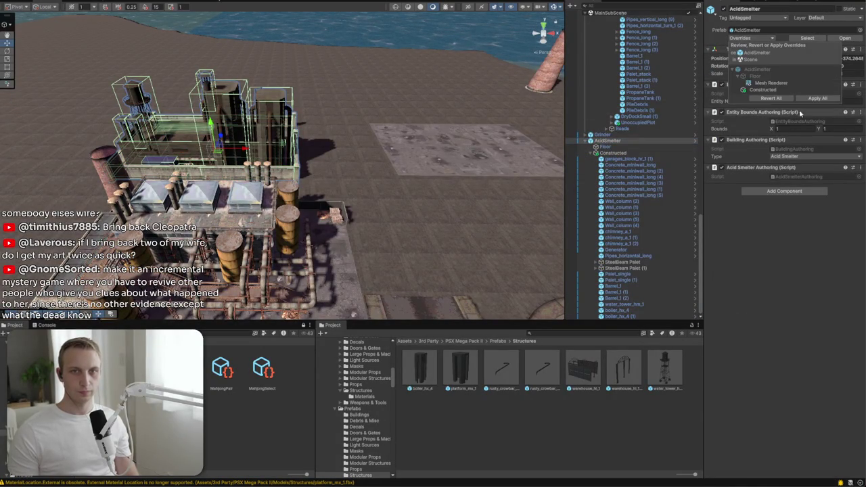
{"action": "left_click", "coordinate": [816, 98]}
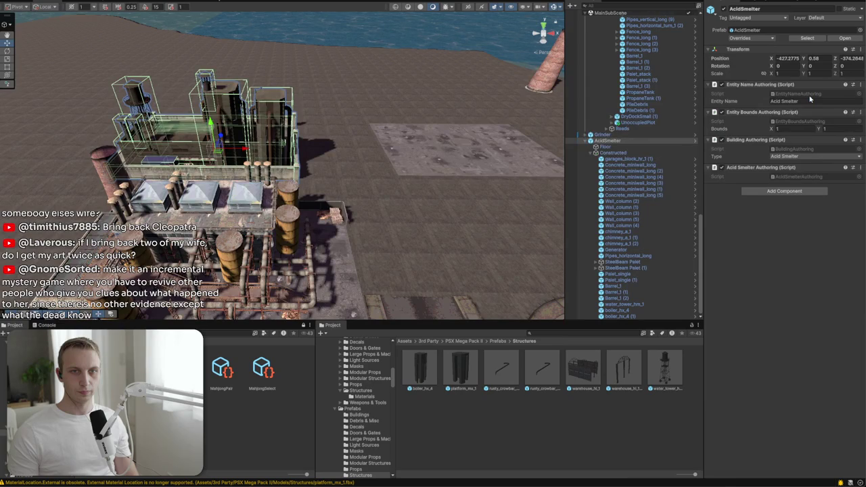
{"action": "left_click", "coordinate": [641, 169]}
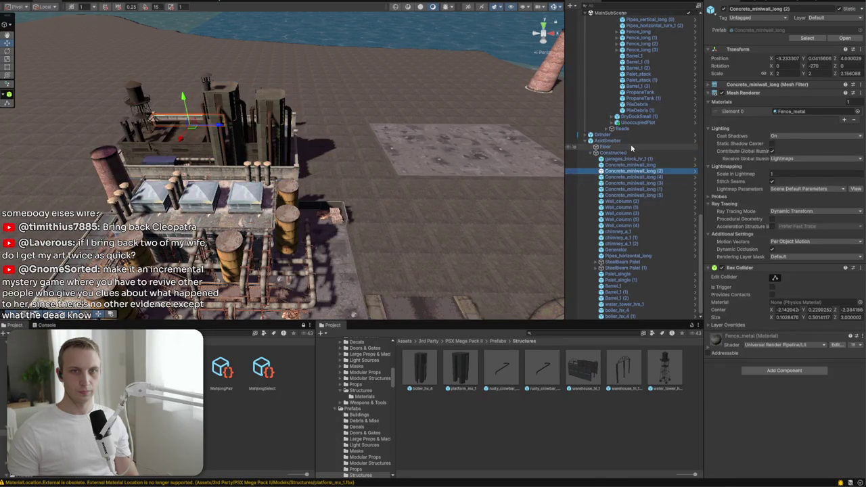
{"action": "left_click", "coordinate": [633, 146]}
{"action": "left_click", "coordinate": [632, 140]}
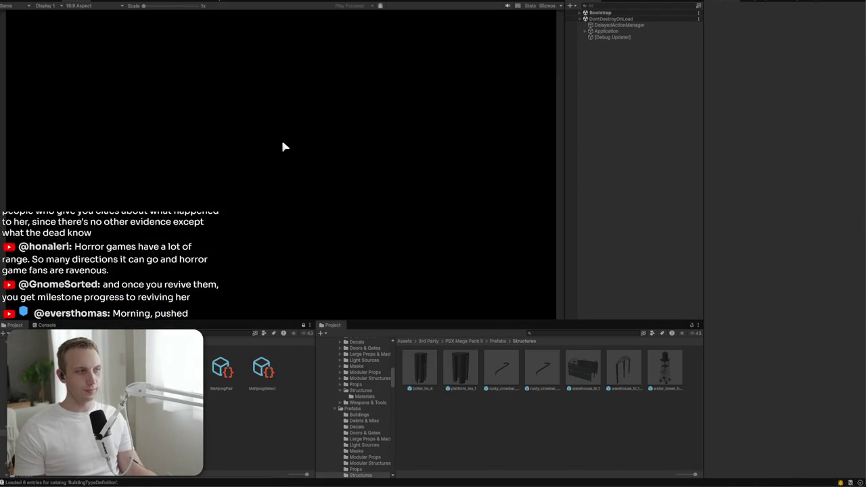
{"action": "left_click", "coordinate": [313, 146]}
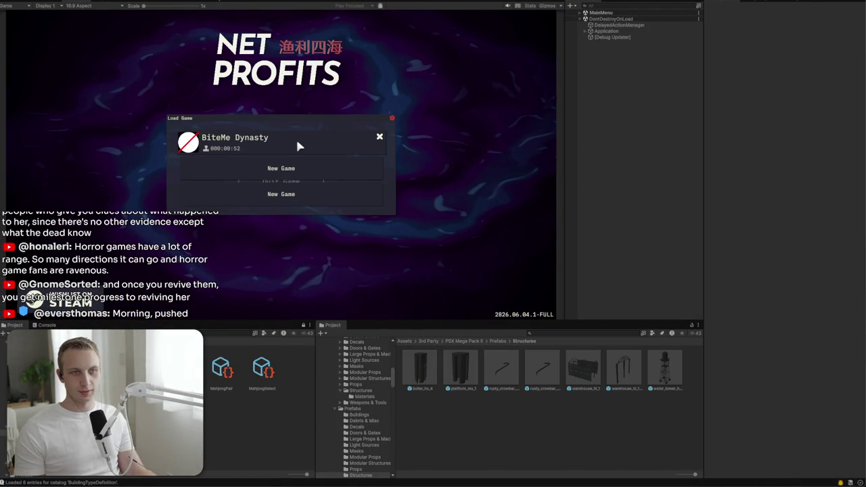
{"action": "left_click", "coordinate": [296, 143]}
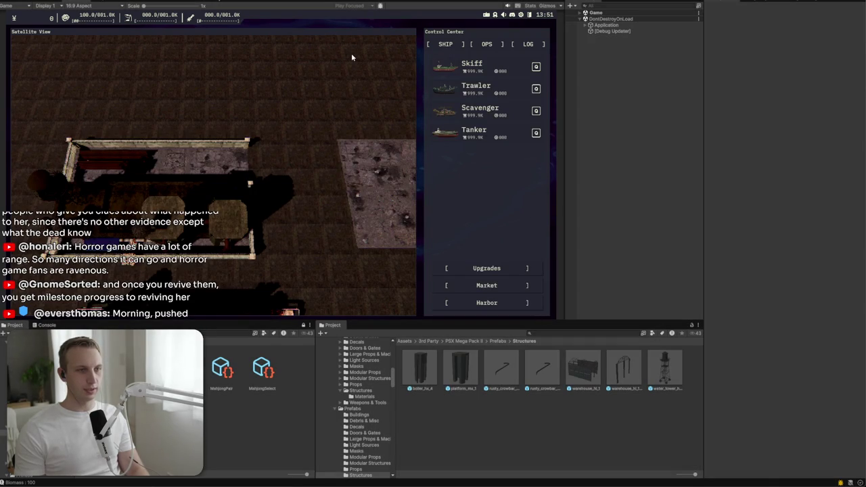
{"action": "key", "text": "ctrl+p"}
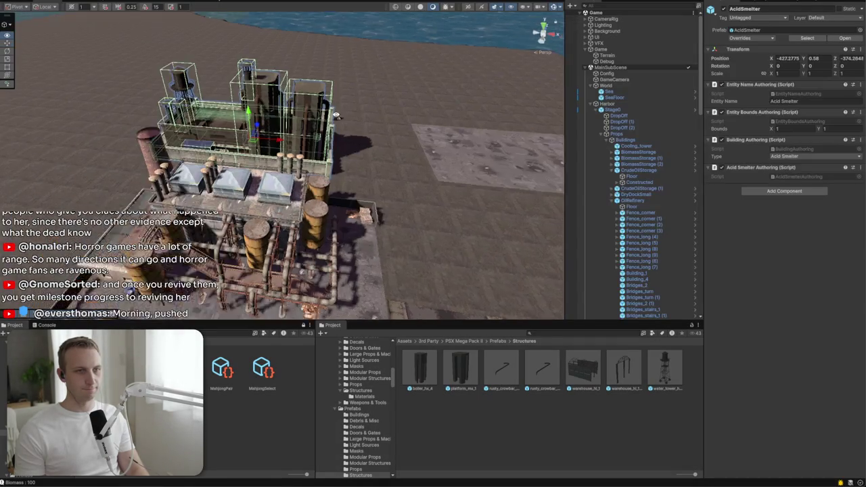
Frame the Acid Smelter in the view and select the Constructed group
{"action": "key", "text": "f"}
{"action": "scroll", "coordinate": [637, 141], "scroll_direction": "down", "scroll_amount": 10}
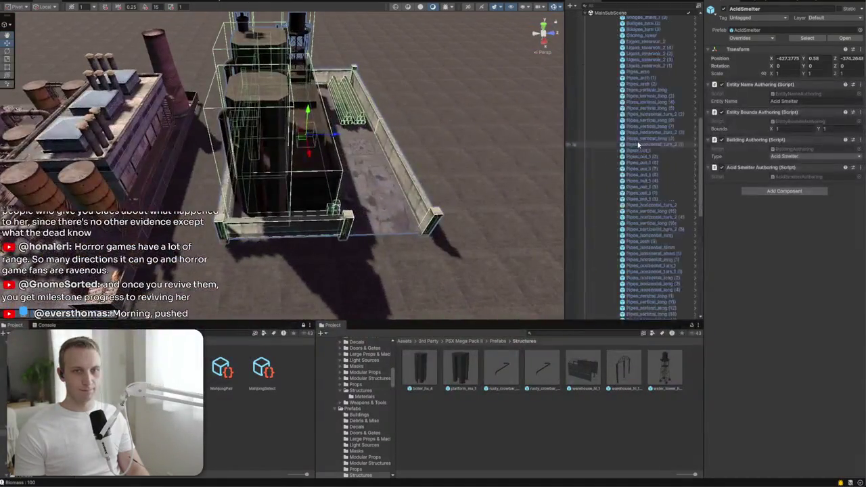
{"action": "scroll", "coordinate": [636, 141], "scroll_direction": "up", "scroll_amount": 10}
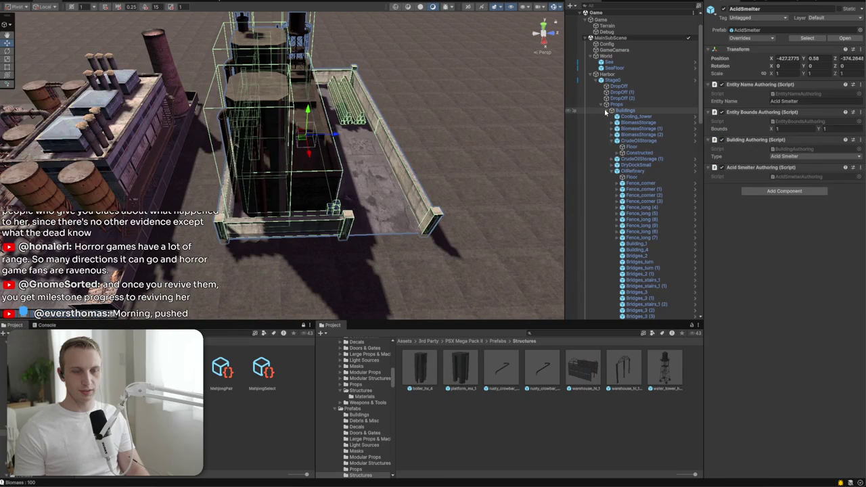
{"action": "key", "text": "f"}
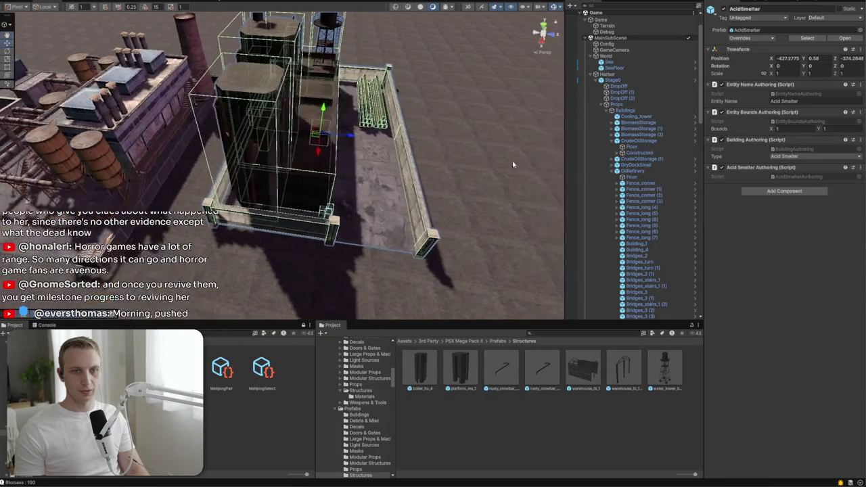
{"action": "scroll", "coordinate": [639, 155], "scroll_direction": "down", "scroll_amount": 8}
{"action": "left_click", "coordinate": [632, 153]}
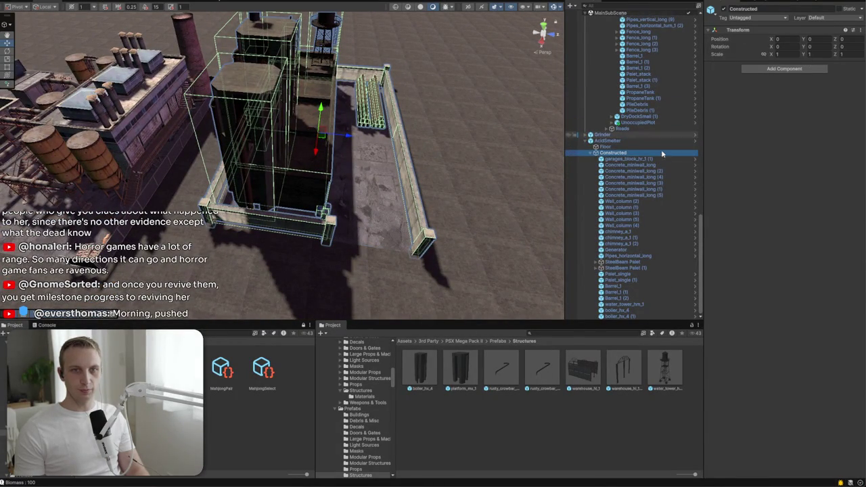
Select the garages block, tall building, chimney, both steel-beam pallets, generator and pipe
{"action": "left_click", "coordinate": [418, 162]}
{"action": "key", "text": "f"}
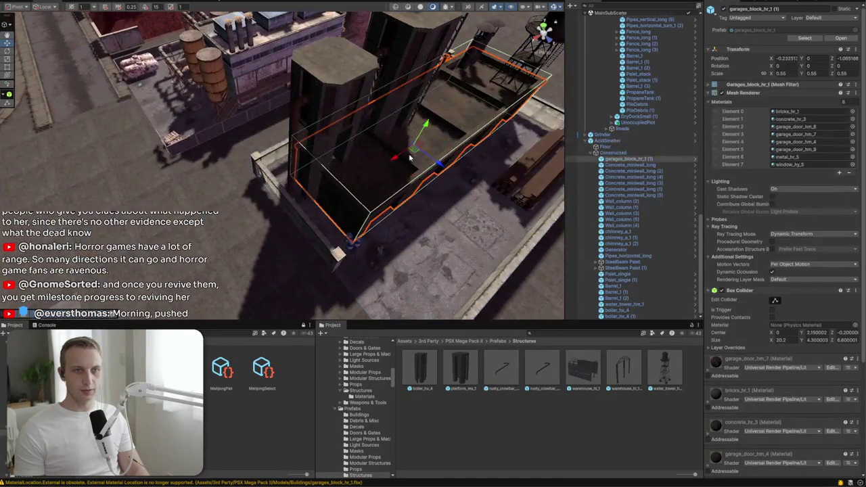
{"action": "left_click", "coordinate": [341, 118], "text": "shift"}
{"action": "key", "text": "f"}
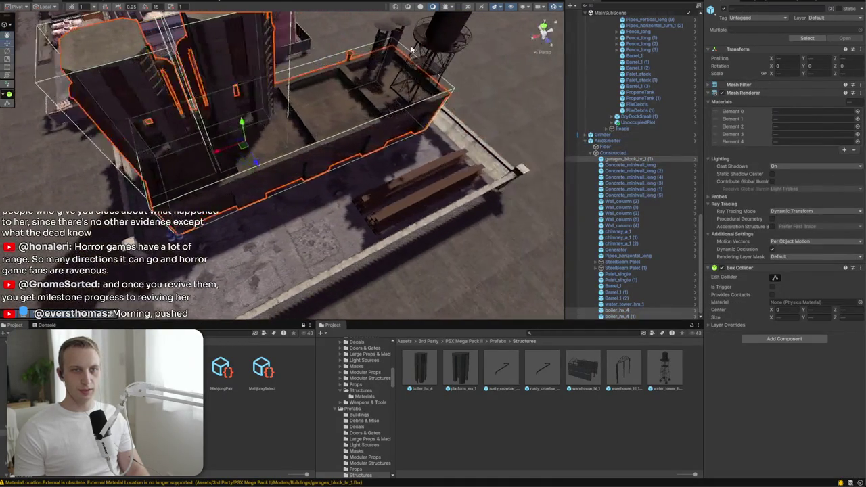
{"action": "left_click", "coordinate": [377, 40], "text": "shift"}
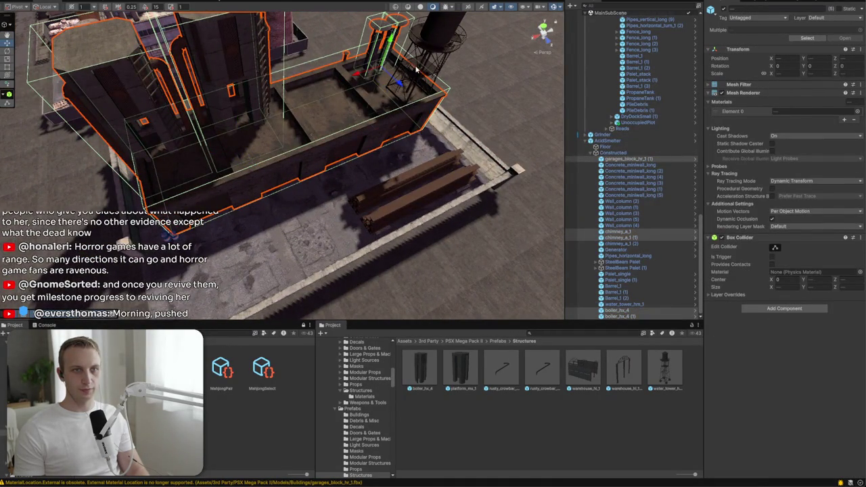
{"action": "key", "text": "f"}
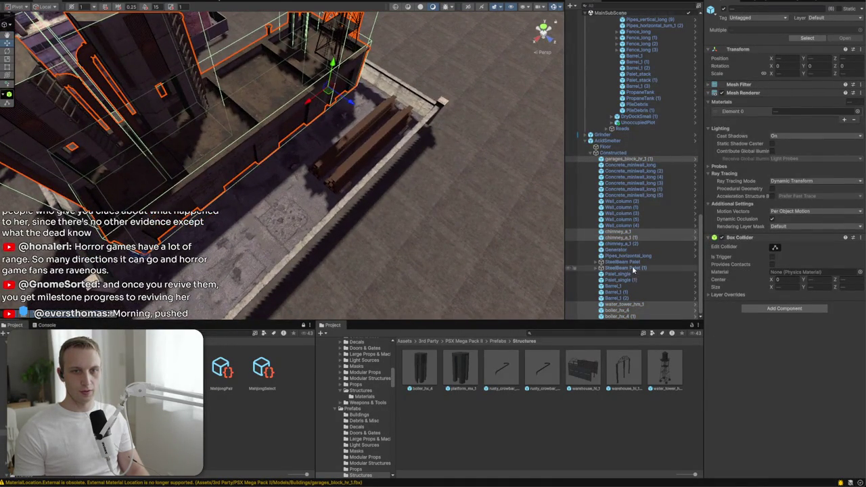
{"action": "left_click", "coordinate": [631, 266], "text": "ctrl"}
{"action": "key", "text": "f"}
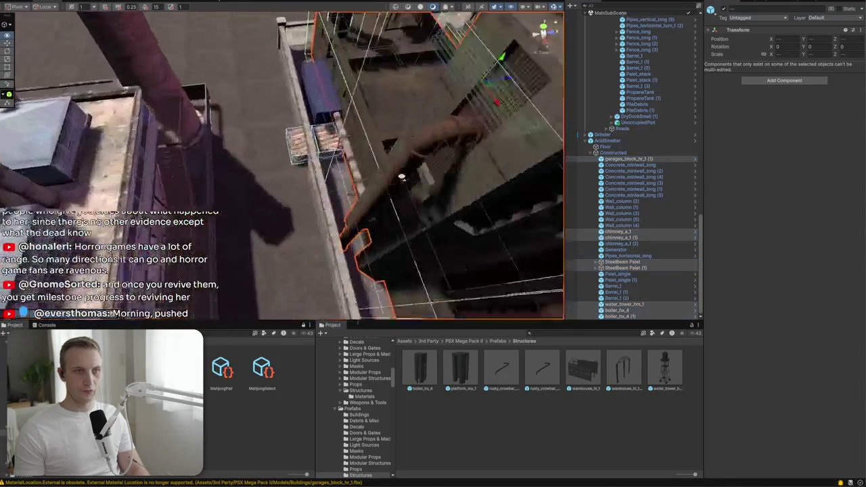
{"action": "left_click", "coordinate": [374, 122], "text": "shift"}
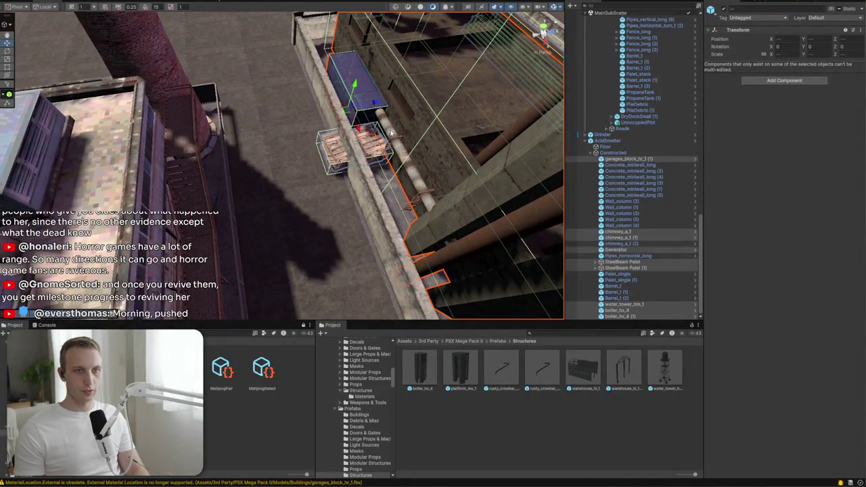
{"action": "left_click", "coordinate": [390, 133], "text": "shift"}
{"action": "key", "text": "f"}
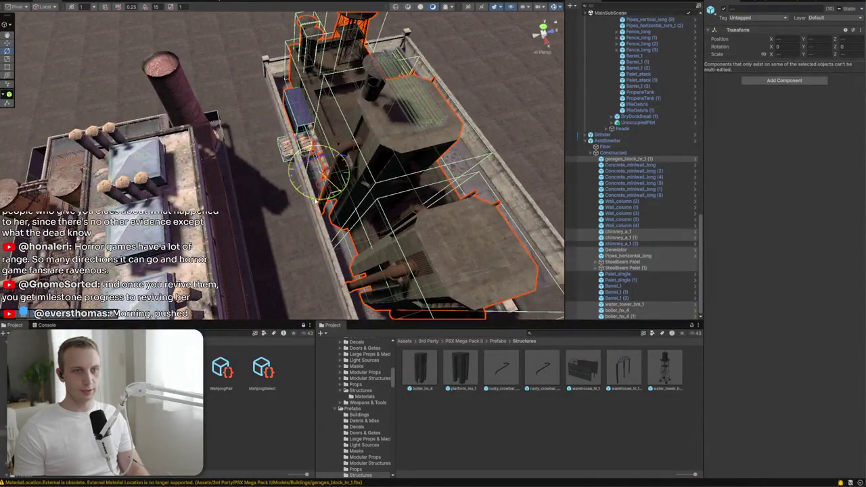
Set the pivot to Center and rotate the selected pieces around their shared centre
{"action": "left_click", "coordinate": [15, 7]}
{"action": "left_click", "coordinate": [23, 21]}
{"action": "left_click_drag", "start_coordinate": [387, 151], "coordinate": [187, 144]}
{"action": "key", "text": "f"}
{"action": "mouse_move", "coordinate": [333, 165]}
{"action": "left_mouse_down"}
{"action": "mouse_move", "coordinate": [255, 148]}
{"action": "mouse_move", "coordinate": [263, 177]}
{"action": "mouse_move", "coordinate": [169, 82]}
{"action": "left_mouse_up"}
{"action": "left_click", "coordinate": [307, 171]}
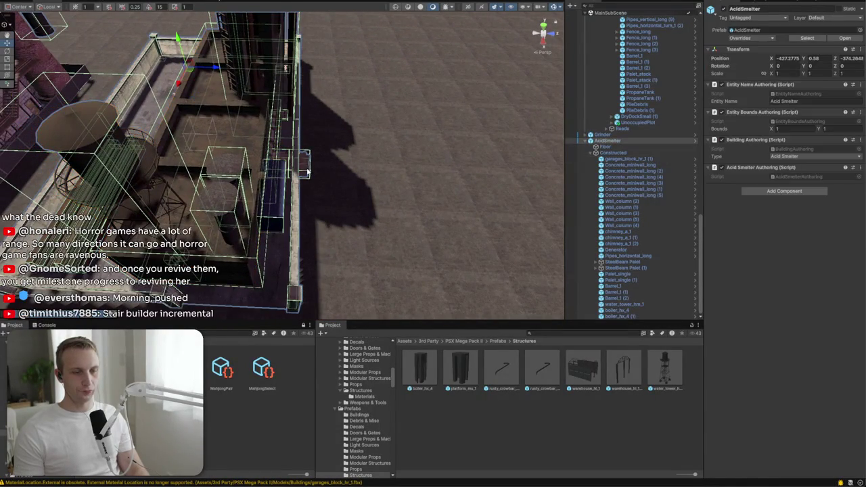
Delete the second steel-beam pallet, SteelBeam Palet (1)
{"action": "left_click", "coordinate": [399, 188]}
{"action": "mouse_move", "coordinate": [399, 189]}
{"action": "left_mouse_down"}
{"action": "mouse_move", "coordinate": [350, 207]}
{"action": "mouse_move", "coordinate": [261, 194]}
{"action": "mouse_move", "coordinate": [302, 160]}
{"action": "mouse_move", "coordinate": [133, 114]}
{"action": "mouse_move", "coordinate": [159, 109]}
{"action": "mouse_move", "coordinate": [123, 117]}
{"action": "mouse_move", "coordinate": [131, 122]}
{"action": "mouse_move", "coordinate": [128, 68]}
{"action": "mouse_move", "coordinate": [162, 92]}
{"action": "left_mouse_up"}
{"action": "left_click", "coordinate": [302, 160]}
{"action": "left_click", "coordinate": [305, 164]}
{"action": "scroll", "coordinate": [609, 223], "scroll_direction": "down", "scroll_amount": 5}
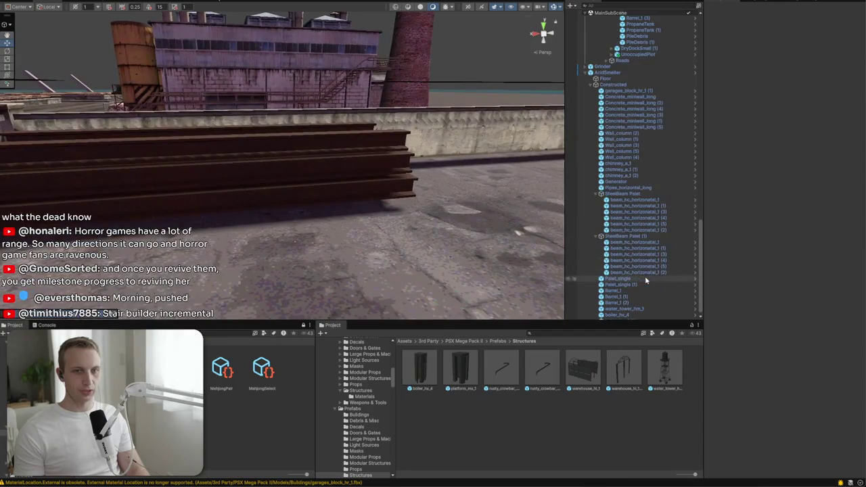
{"action": "left_click", "coordinate": [629, 236]}
{"action": "key", "text": "Delete"}
Slide the front rooftop wall and Wall_column (3) along the roof edge
{"action": "left_click_drag", "start_coordinate": [243, 190], "coordinate": [280, 208]}
{"action": "left_click", "coordinate": [210, 212]}
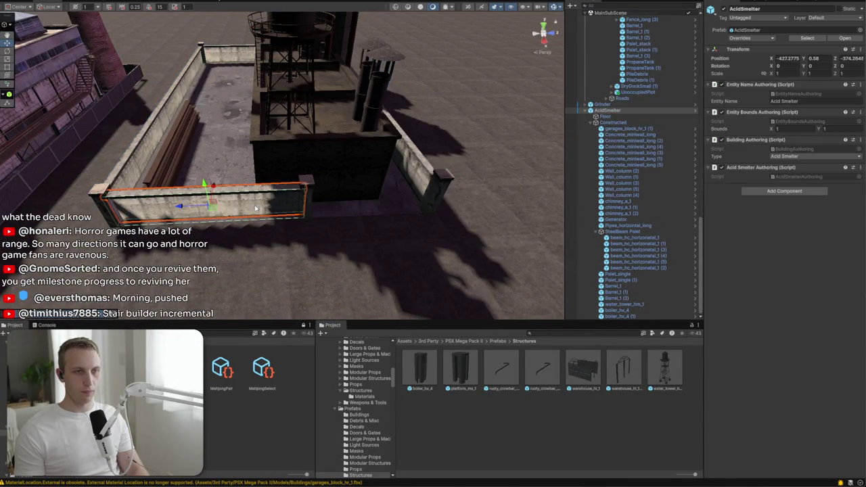
{"action": "left_click", "coordinate": [226, 214]}
{"action": "left_click_drag", "start_coordinate": [179, 206], "coordinate": [308, 210]}
{"action": "left_click", "coordinate": [304, 201]}
{"action": "left_click", "coordinate": [305, 205]}
{"action": "left_click_drag", "start_coordinate": [331, 204], "coordinate": [252, 205]}
Nudge Concrete_miniwall_long (5) slightly back, to local Z 1.782
{"action": "left_click", "coordinate": [360, 204]}
{"action": "left_click", "coordinate": [360, 204]}
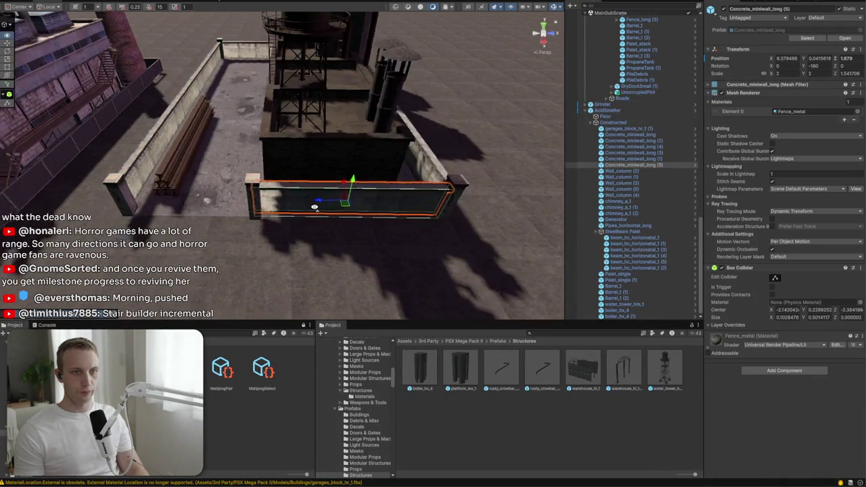
{"action": "left_click_drag", "start_coordinate": [242, 202], "coordinate": [248, 201]}
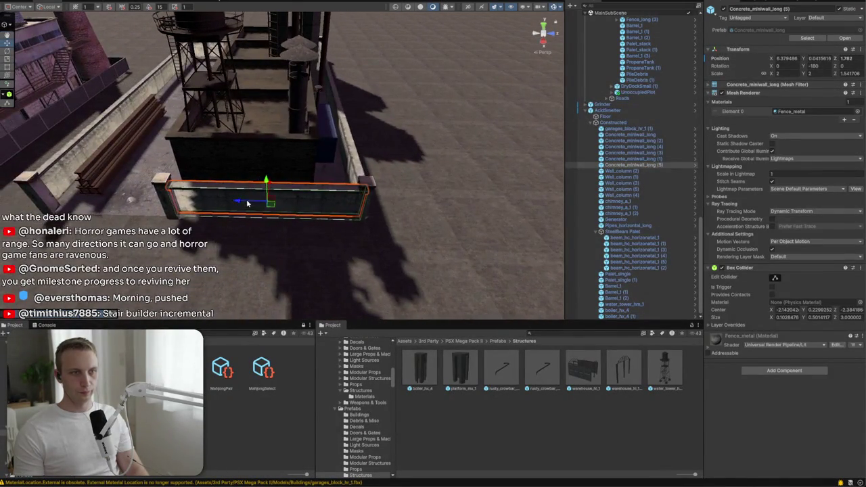
{"action": "key", "text": "w"}
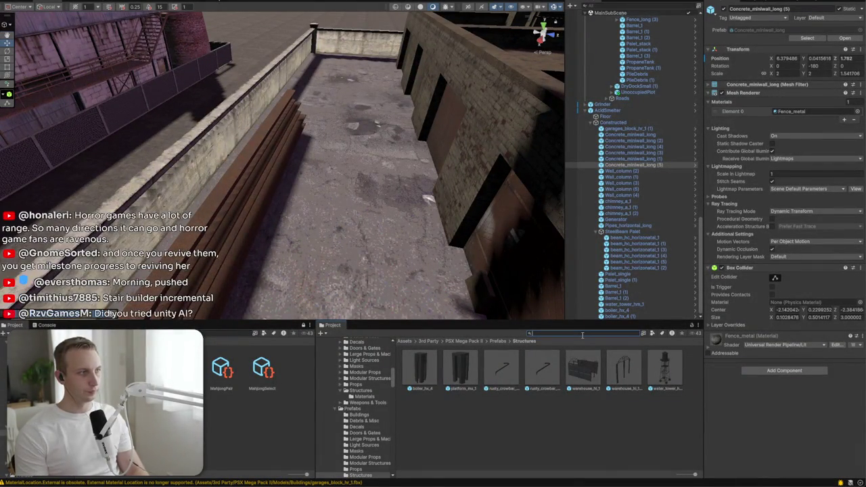
Place a Palet_single wooden pallet on the roof floor, turned 90 degrees
{"action": "type", "text": "palet"}
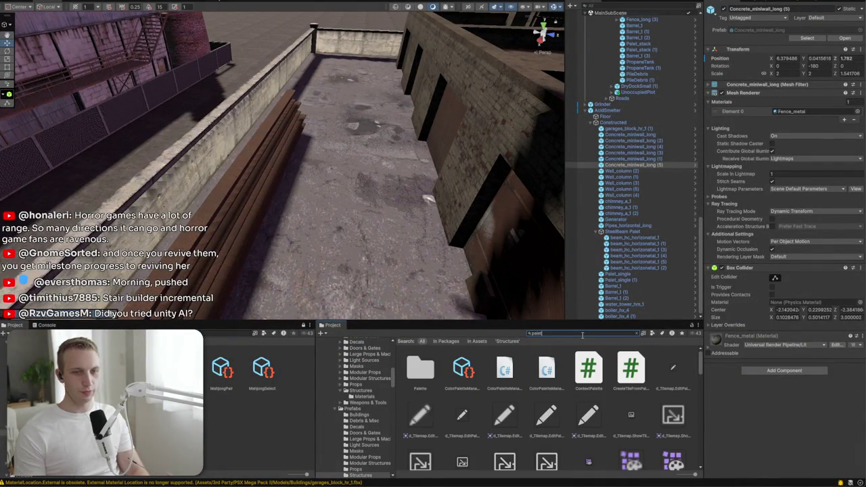
{"action": "scroll", "coordinate": [539, 374], "scroll_direction": "down", "scroll_amount": 10}
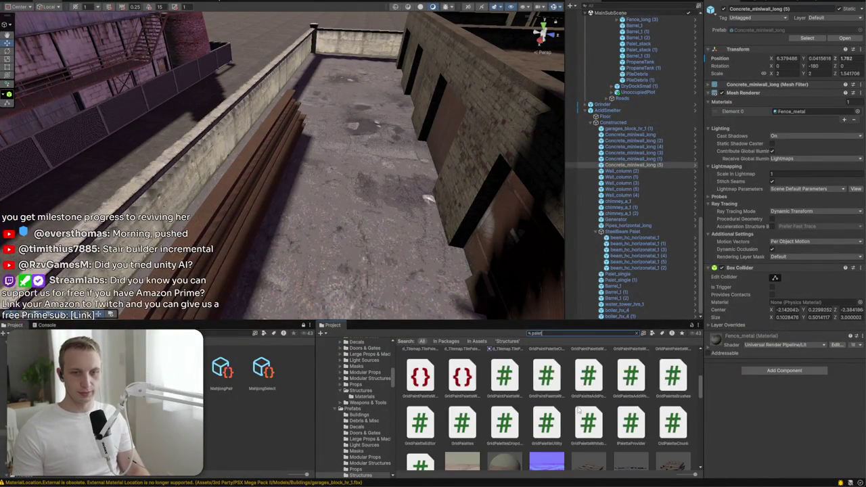
{"action": "mouse_move", "coordinate": [588, 402]}
{"action": "left_mouse_down"}
{"action": "mouse_move", "coordinate": [312, 204]}
{"action": "mouse_move", "coordinate": [286, 200]}
{"action": "mouse_move", "coordinate": [307, 215]}
{"action": "left_mouse_up"}
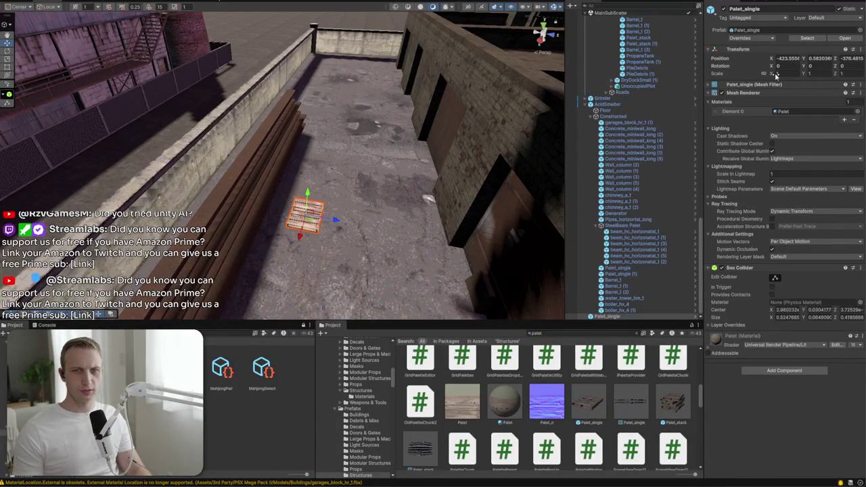
{"action": "type", "text": "1.5"}
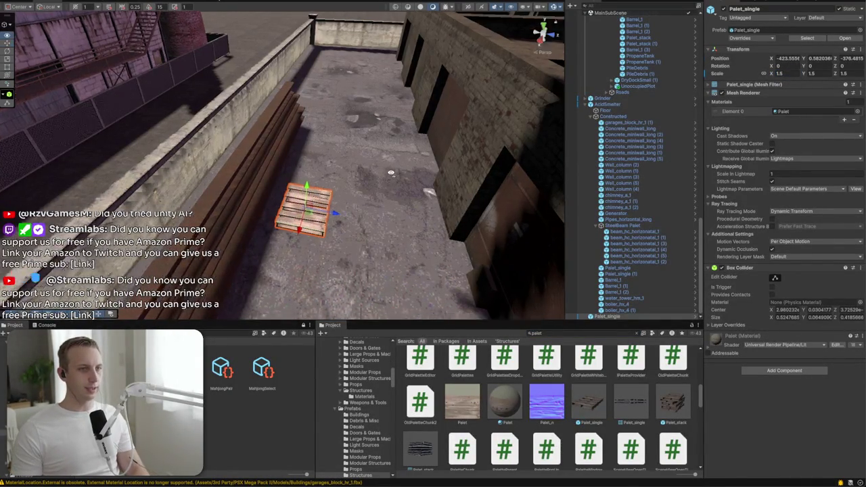
{"action": "scroll", "coordinate": [379, 169], "scroll_direction": "up", "scroll_amount": 5}
{"action": "key", "text": "e"}
{"action": "mouse_move", "coordinate": [203, 212]}
{"action": "left_mouse_down"}
{"action": "mouse_move", "coordinate": [289, 214]}
{"action": "mouse_move", "coordinate": [237, 203]}
{"action": "left_mouse_up"}
{"action": "left_click_drag", "start_coordinate": [163, 163], "coordinate": [164, 149]}
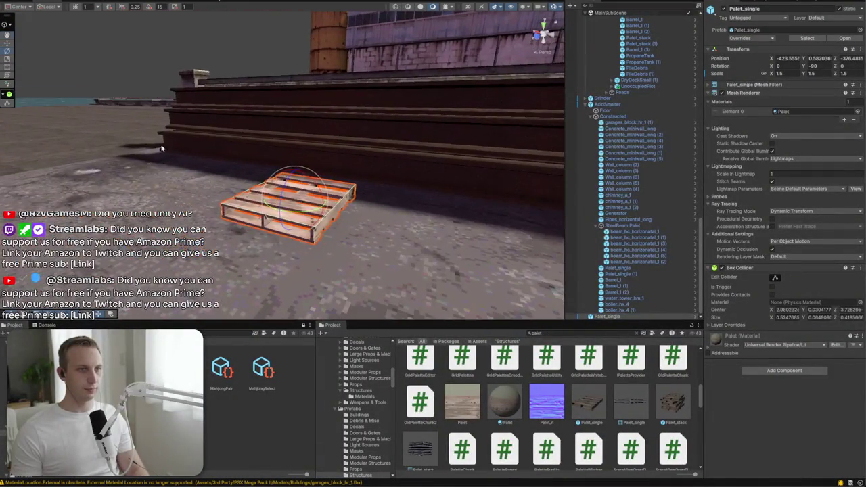
{"action": "key", "text": "w"}
{"action": "mouse_move", "coordinate": [318, 159]}
{"action": "left_mouse_down"}
{"action": "mouse_move", "coordinate": [224, 170]}
{"action": "mouse_move", "coordinate": [367, 223]}
{"action": "mouse_move", "coordinate": [414, 284]}
{"action": "mouse_move", "coordinate": [314, 201]}
{"action": "mouse_move", "coordinate": [300, 178]}
{"action": "mouse_move", "coordinate": [277, 180]}
{"action": "mouse_move", "coordinate": [334, 185]}
{"action": "left_mouse_up"}
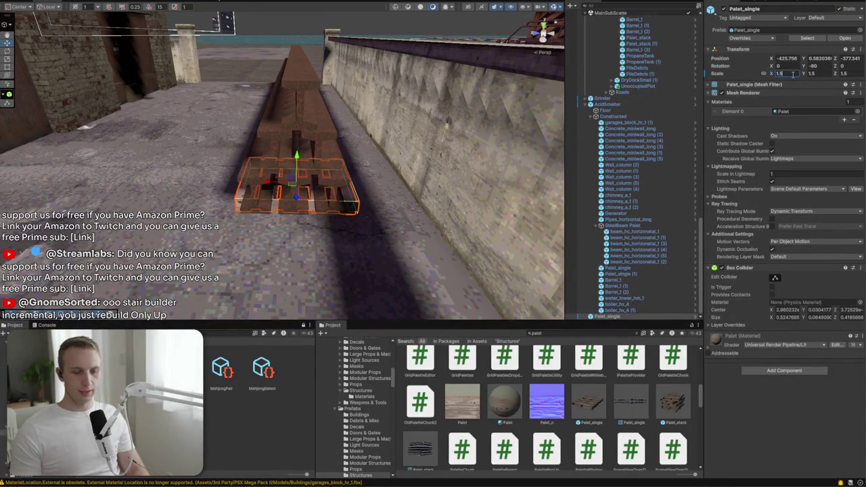
Scale the pallet to 2 and lower it onto the floor
{"action": "type", "text": "12"}
{"action": "left_click_drag", "start_coordinate": [325, 148], "coordinate": [532, 178]}
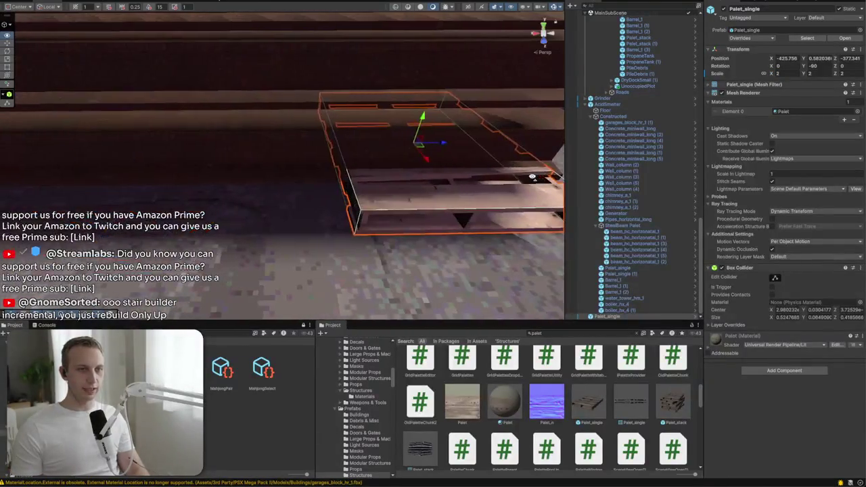
{"action": "left_click_drag", "start_coordinate": [421, 117], "coordinate": [114, 169]}
{"action": "scroll", "coordinate": [421, 120], "scroll_direction": "down", "scroll_amount": 5}
Duplicate the pallet and parent both pallets under SteelBeam Palet
{"action": "key", "text": "ctrl+d"}
{"action": "left_click", "coordinate": [606, 311], "text": "shift"}
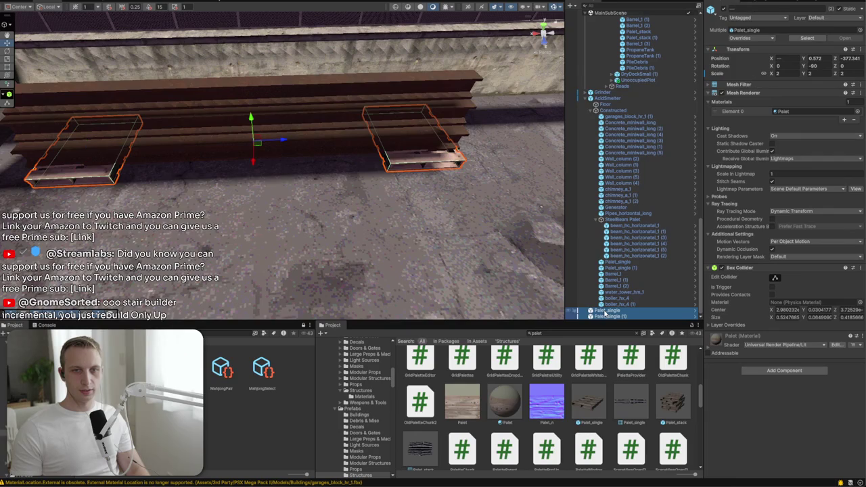
{"action": "left_click_drag", "start_coordinate": [623, 228], "coordinate": [626, 227]}
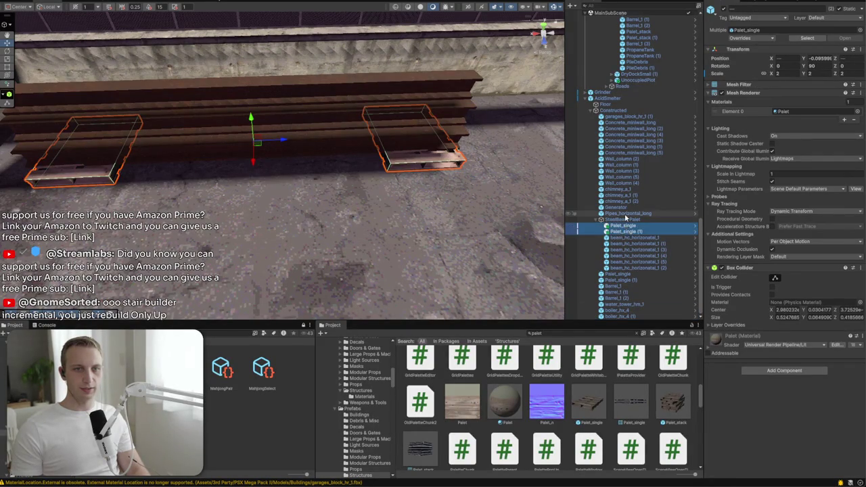
{"action": "double_click", "coordinate": [621, 219]}
Shift the beam pallet along the wall and place a duplicate just in front
{"action": "mouse_move", "coordinate": [220, 127]}
{"action": "left_mouse_down"}
{"action": "mouse_move", "coordinate": [302, 154]}
{"action": "mouse_move", "coordinate": [371, 152]}
{"action": "left_mouse_up"}
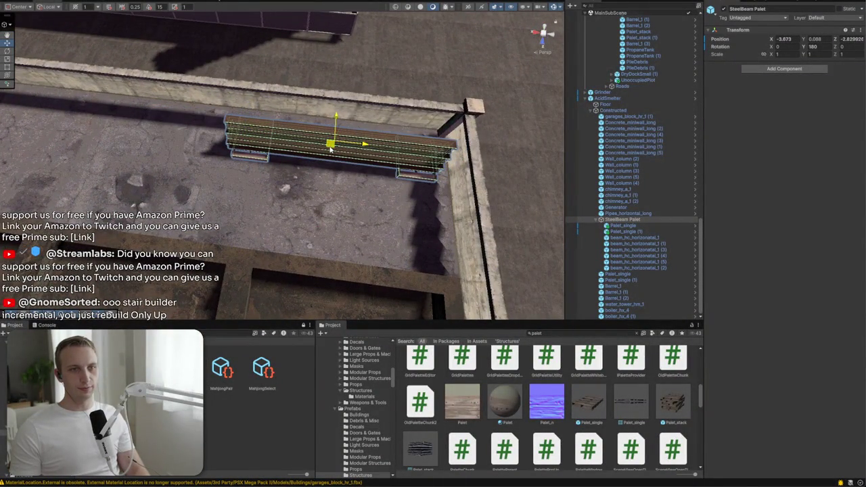
{"action": "key", "text": "ctrl+d"}
{"action": "mouse_move", "coordinate": [330, 149]}
{"action": "left_mouse_down"}
{"action": "mouse_move", "coordinate": [319, 189]}
{"action": "mouse_move", "coordinate": [325, 184]}
{"action": "mouse_move", "coordinate": [281, 190]}
{"action": "mouse_move", "coordinate": [439, 135]}
{"action": "mouse_move", "coordinate": [499, 49]}
{"action": "left_mouse_up"}
Select chimney_a_1 (2) among the overlapping objects on the neighbouring rooftop
{"action": "right_click", "coordinate": [387, 63]}
{"action": "left_click", "coordinate": [280, 34]}
{"action": "mouse_move", "coordinate": [280, 34]}
{"action": "left_mouse_down"}
{"action": "mouse_move", "coordinate": [301, 65]}
{"action": "mouse_move", "coordinate": [469, 109]}
{"action": "mouse_move", "coordinate": [441, 139]}
{"action": "mouse_move", "coordinate": [123, 142]}
{"action": "mouse_move", "coordinate": [155, 124]}
{"action": "mouse_move", "coordinate": [144, 131]}
{"action": "mouse_move", "coordinate": [391, 124]}
{"action": "mouse_move", "coordinate": [378, 95]}
{"action": "mouse_move", "coordinate": [106, 167]}
{"action": "mouse_move", "coordinate": [190, 70]}
{"action": "mouse_move", "coordinate": [252, 279]}
{"action": "mouse_move", "coordinate": [169, 119]}
{"action": "left_mouse_up"}
{"action": "left_click", "coordinate": [441, 139]}
{"action": "left_click", "coordinate": [378, 95]}
{"action": "left_click", "coordinate": [170, 119]}
{"action": "left_click", "coordinate": [170, 119]}
{"action": "left_click", "coordinate": [166, 108]}
{"action": "left_click", "coordinate": [162, 101]}
{"action": "left_click", "coordinate": [161, 98]}
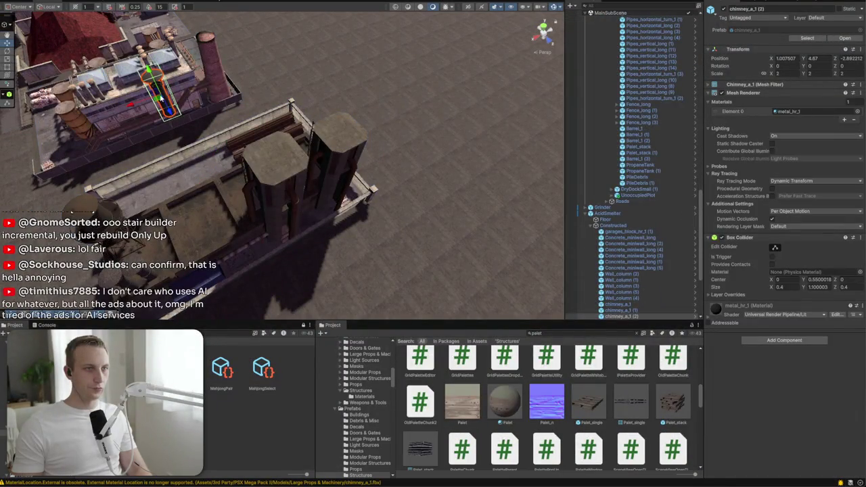
Move chimney_a_1 (2) onto the tall tower top, at local X -1.12, Y 4.67, Z 2.71
{"action": "left_click_drag", "start_coordinate": [168, 110], "coordinate": [261, 170]}
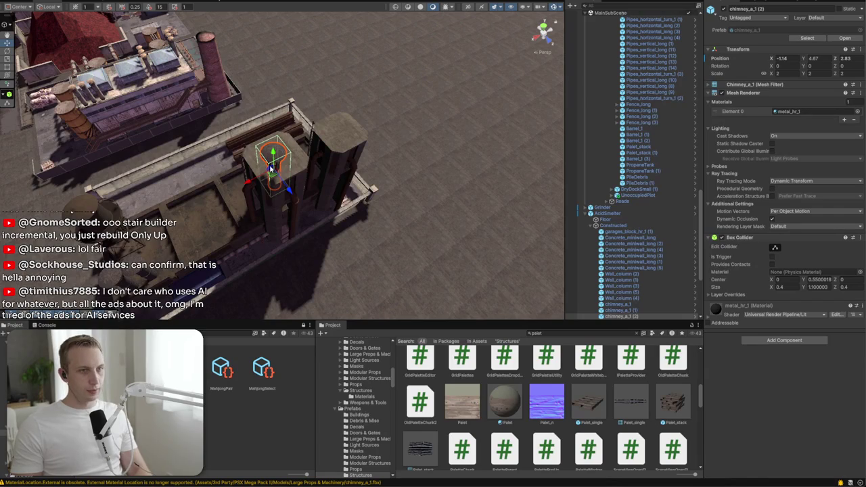
{"action": "mouse_move", "coordinate": [272, 174]}
{"action": "left_mouse_down"}
{"action": "mouse_move", "coordinate": [280, 160]}
{"action": "mouse_move", "coordinate": [270, 162]}
{"action": "left_mouse_up"}
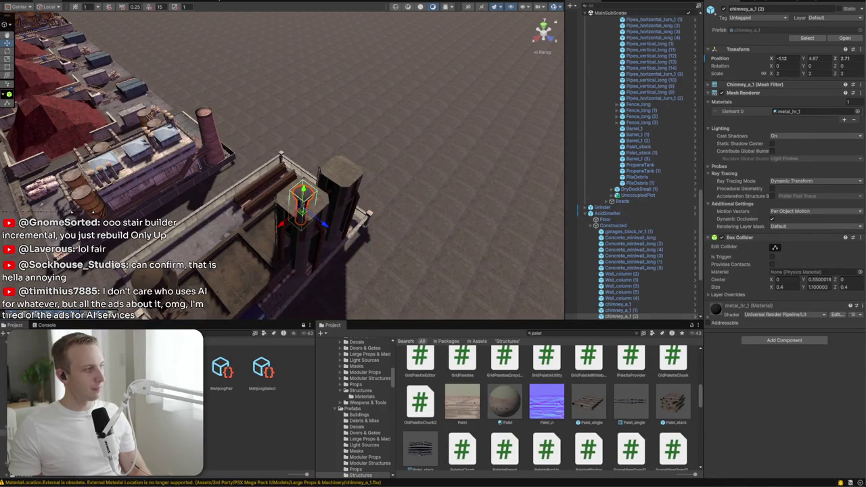
{"action": "left_click_drag", "start_coordinate": [165, 143], "coordinate": [345, 142]}
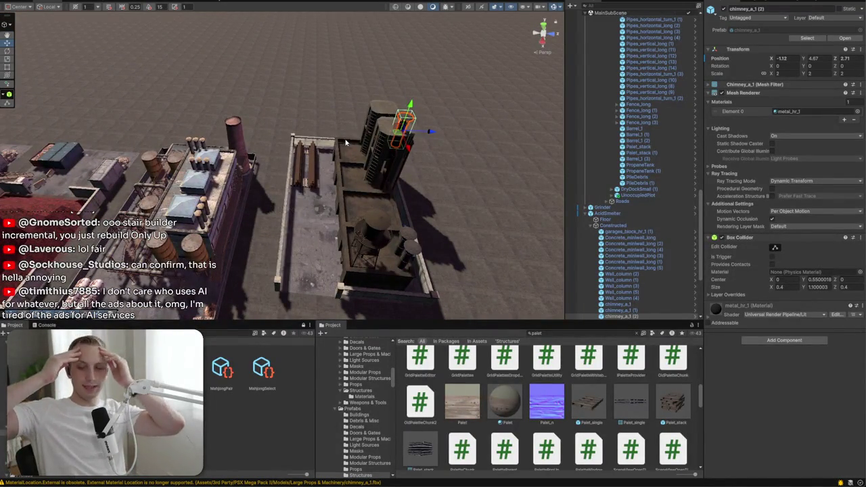
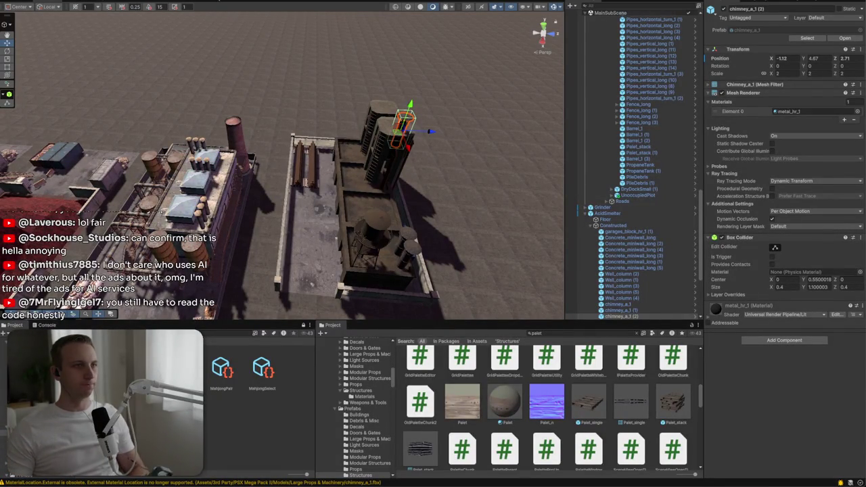
Set MahjongSelect's pitch range to 0.9–1.1 in the Audio data table, then return to the Scene view
{"action": "left_click", "coordinate": [156, 1]}
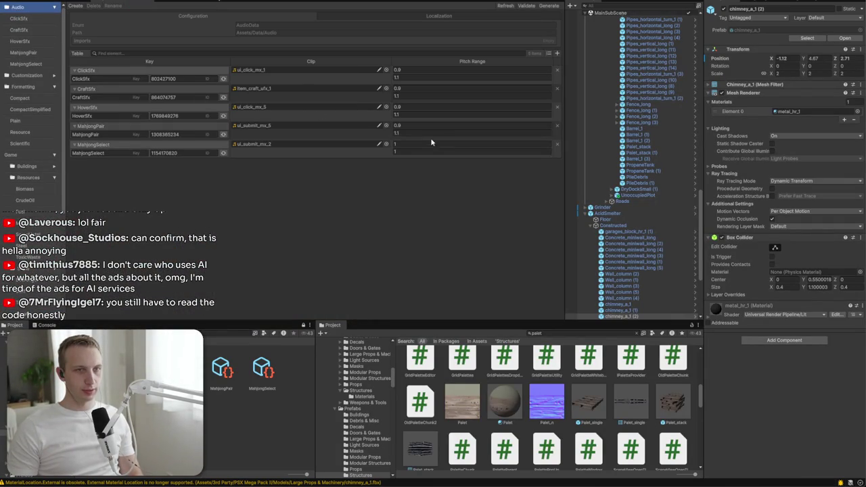
{"action": "left_click", "coordinate": [416, 145]}
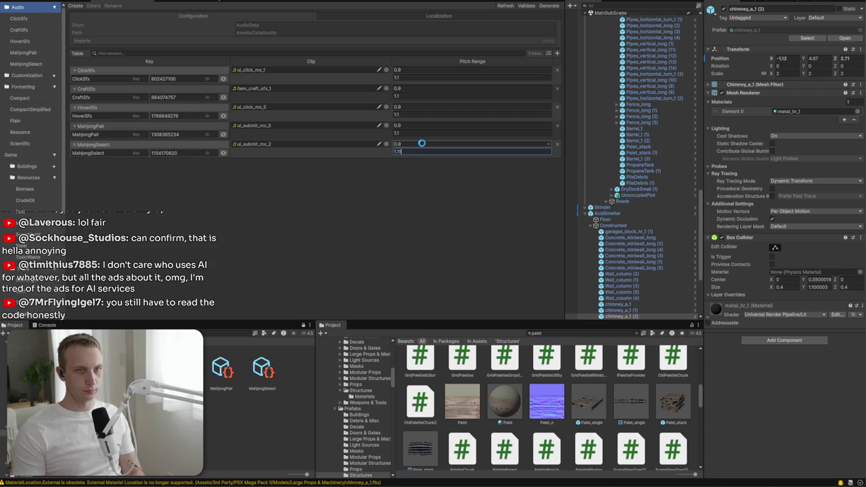
{"action": "left_click", "coordinate": [59, 5]}
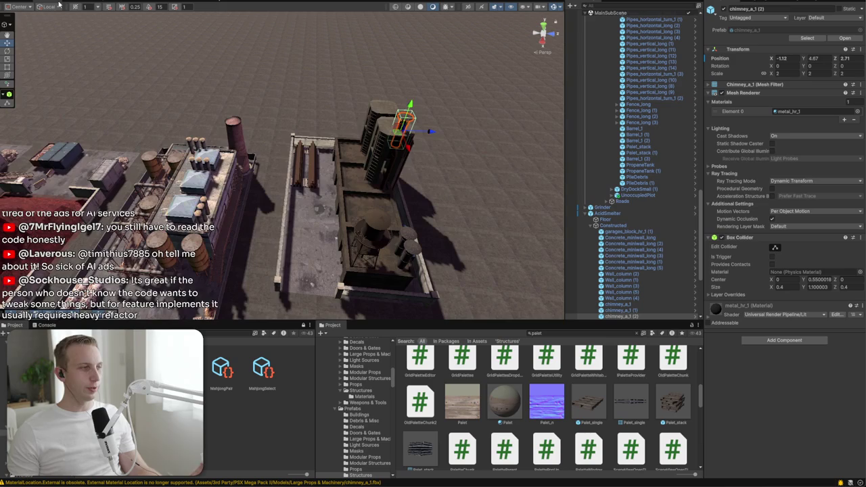
Select AcidSmelter in the Hierarchy and orbit the view toward its building and bounds wireframe
{"action": "scroll", "coordinate": [660, 251], "scroll_direction": "down", "scroll_amount": 6}
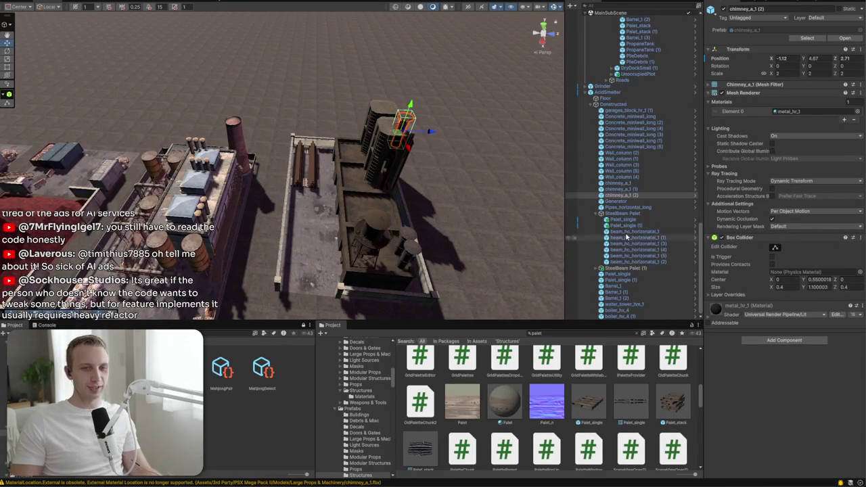
{"action": "left_click", "coordinate": [620, 213]}
{"action": "left_click", "coordinate": [613, 92]}
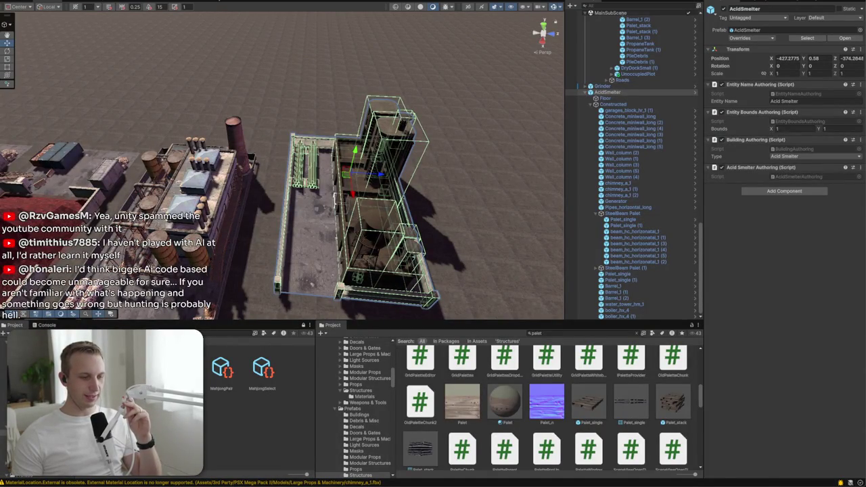
{"action": "mouse_move", "coordinate": [387, 267]}
{"action": "left_mouse_down"}
{"action": "mouse_move", "coordinate": [598, 240]}
{"action": "mouse_move", "coordinate": [284, 253]}
{"action": "left_mouse_up"}
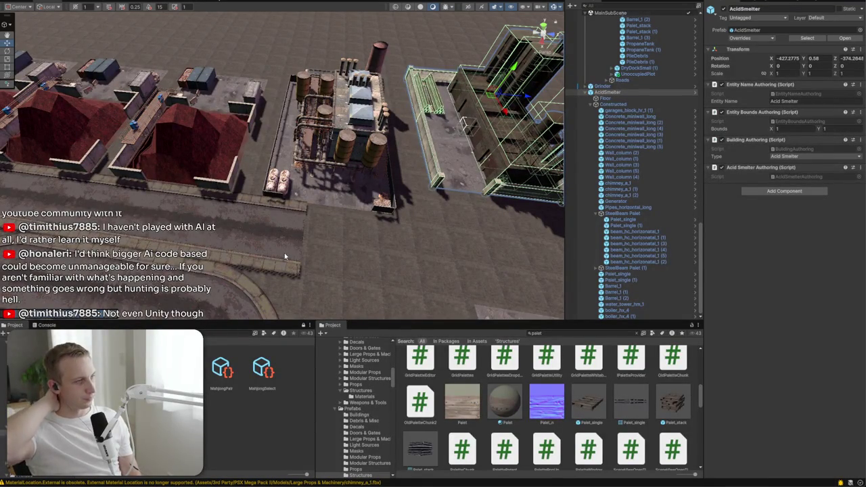
{"action": "mouse_move", "coordinate": [6, 231]}
{"action": "left_mouse_down"}
{"action": "mouse_move", "coordinate": [403, 123]}
{"action": "mouse_move", "coordinate": [475, 126]}
{"action": "mouse_move", "coordinate": [365, 169]}
{"action": "left_mouse_up"}
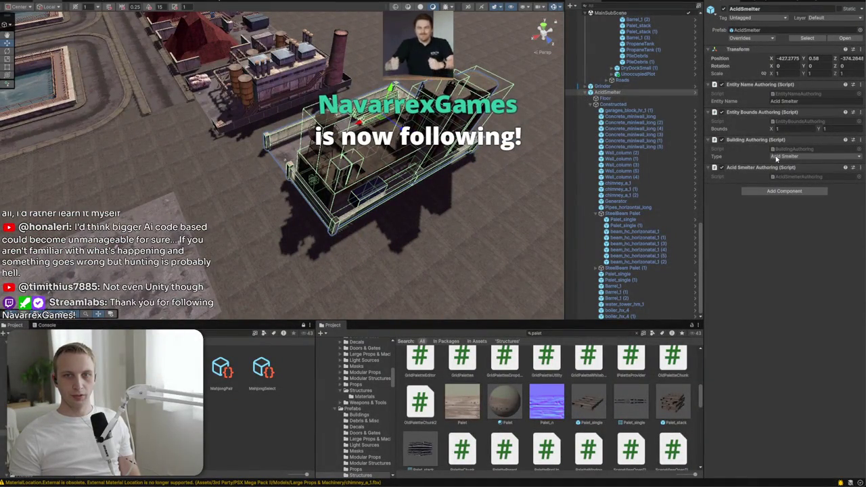
Set AcidSmelter's entity bounds to X 13 and Y 8 using a top orthographic view
{"action": "left_click_drag", "start_coordinate": [772, 133], "coordinate": [850, 128]}
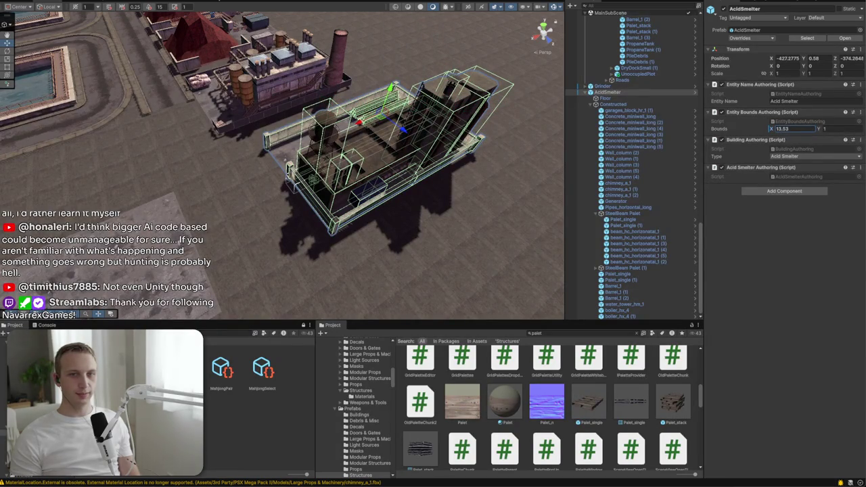
{"action": "left_click", "coordinate": [543, 25]}
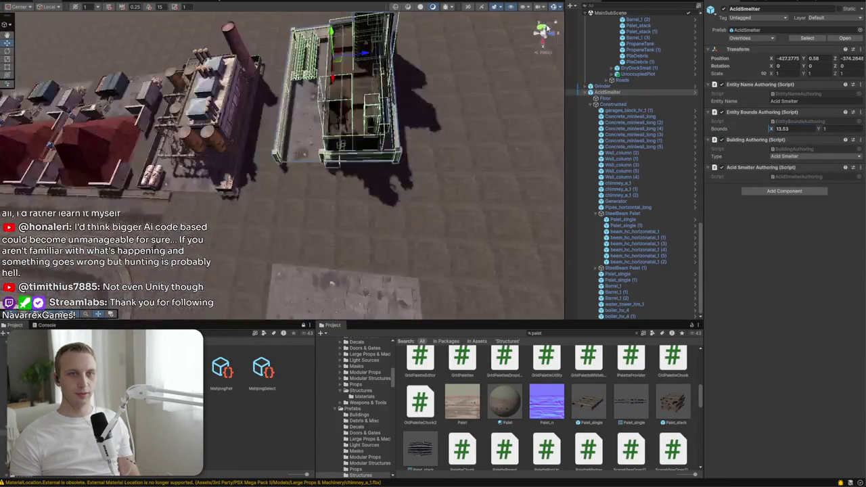
{"action": "left_click", "coordinate": [545, 53]}
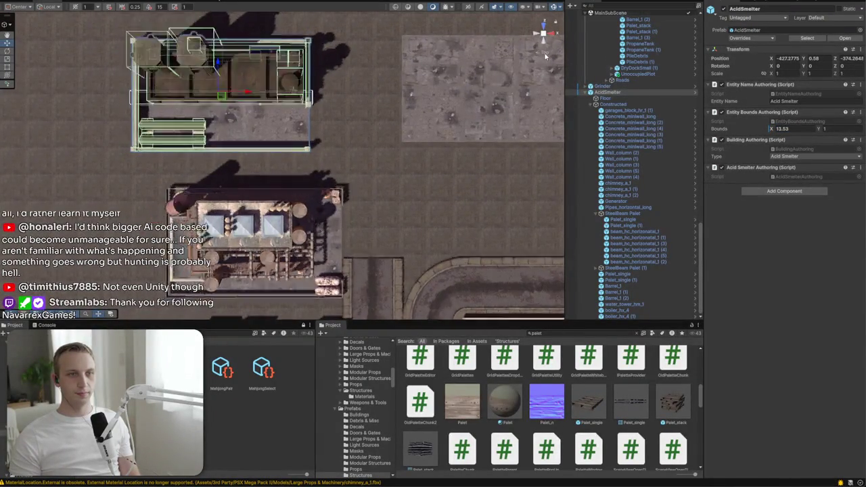
{"action": "type", "text": "133"}
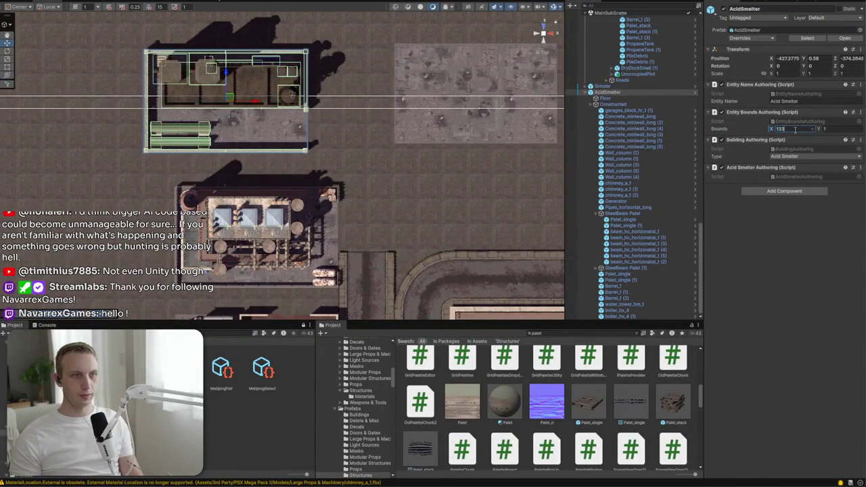
{"action": "key", "text": "BackSpace"}
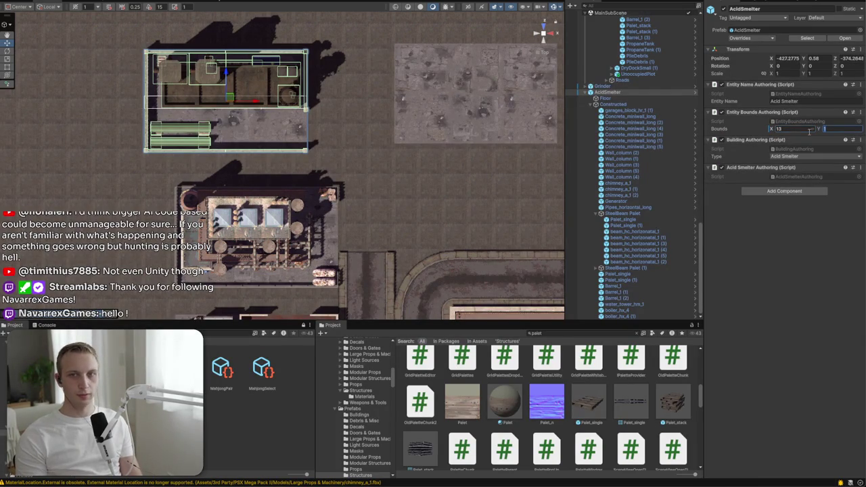
{"action": "type", "text": "7"}
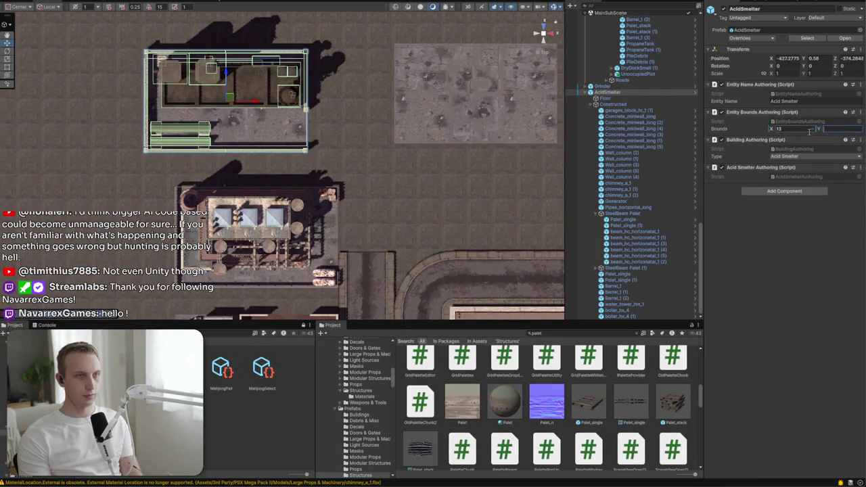
{"action": "type", "text": "8"}
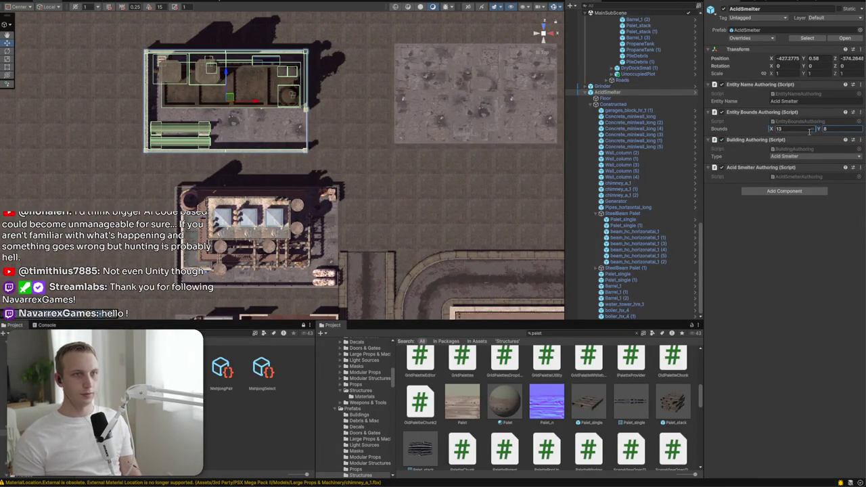
{"action": "mouse_move", "coordinate": [421, 153]}
{"action": "left_mouse_down"}
{"action": "mouse_move", "coordinate": [318, 52]}
{"action": "mouse_move", "coordinate": [561, 84]}
{"action": "left_mouse_up"}
Give the Grinder building 13 by 8 entity bounds and apply all its prefab overrides
{"action": "left_click", "coordinate": [747, 38]}
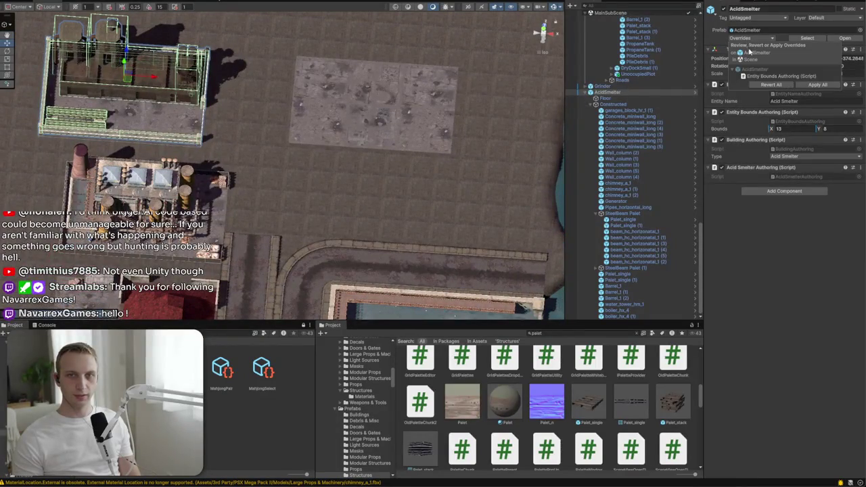
{"action": "left_click", "coordinate": [810, 88]}
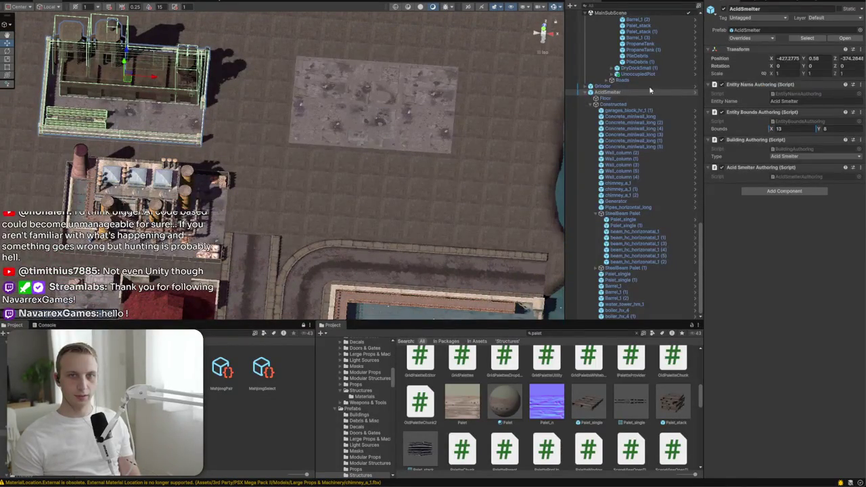
{"action": "left_click", "coordinate": [587, 93]}
{"action": "left_click", "coordinate": [622, 305]}
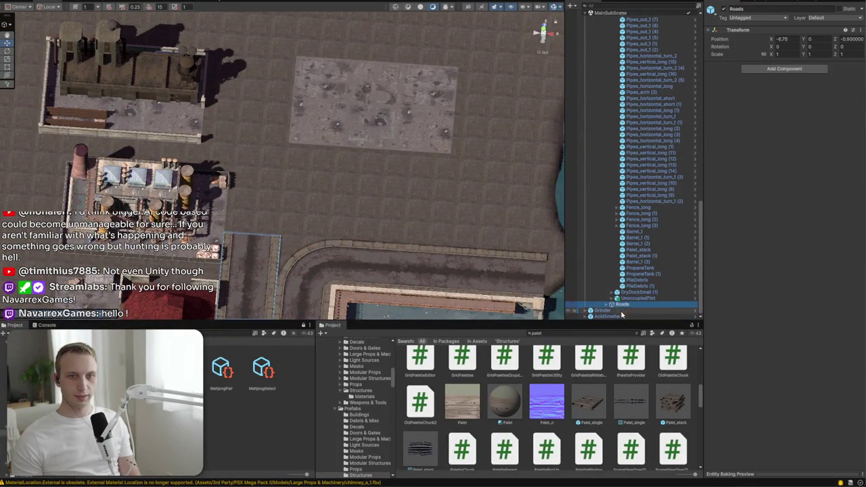
{"action": "left_click", "coordinate": [621, 310]}
{"action": "left_click", "coordinate": [794, 121]}
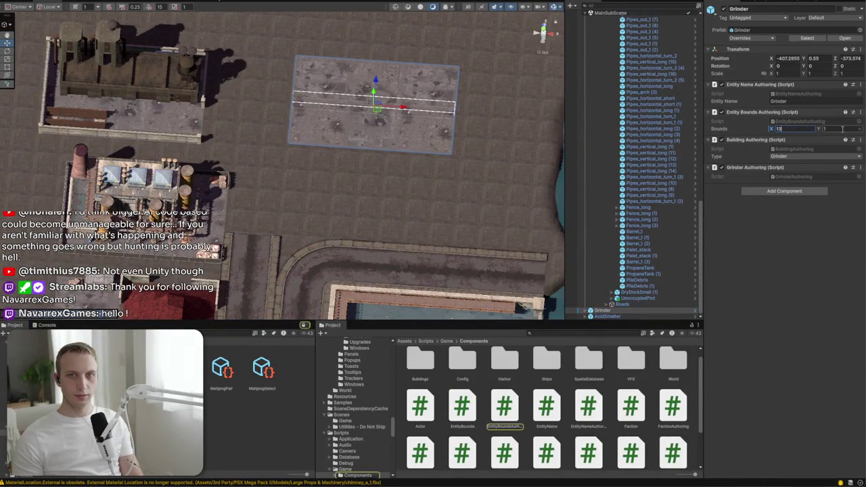
{"action": "type", "text": "8"}
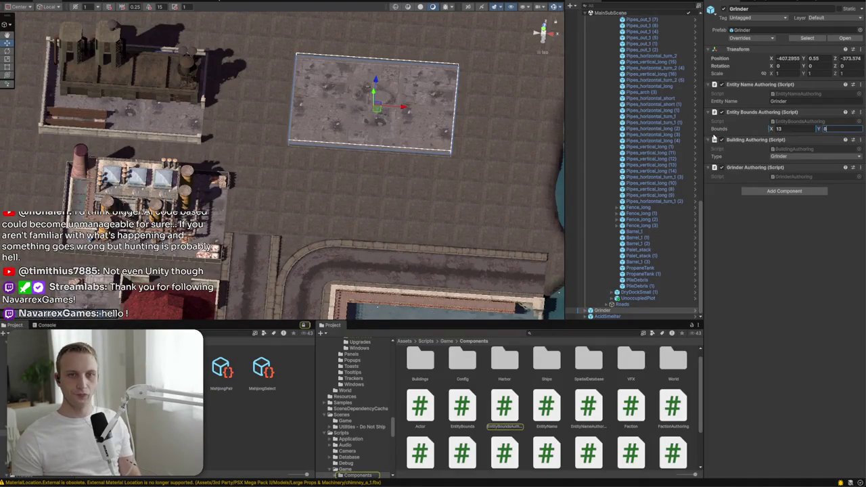
{"action": "left_click", "coordinate": [764, 39]}
{"action": "left_click", "coordinate": [818, 99]}
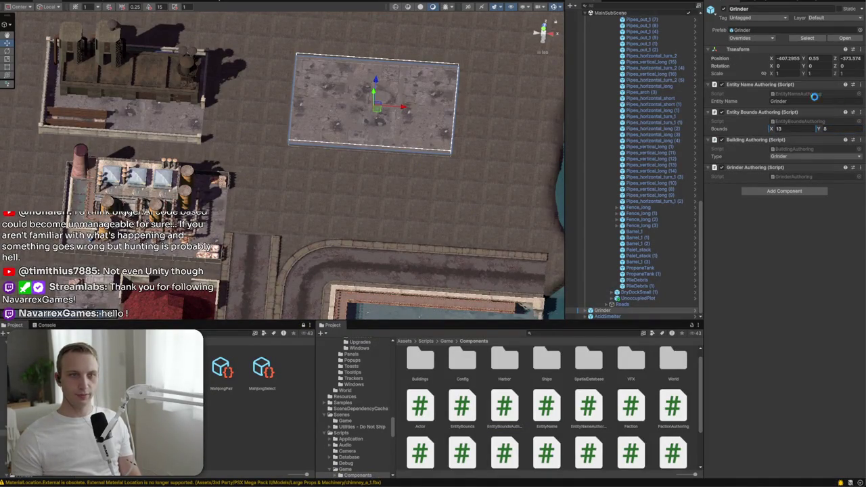
Frame the AcidSmelter in view and search the project assets for 'skiff'
{"action": "mouse_move", "coordinate": [461, 283]}
{"action": "left_mouse_down"}
{"action": "mouse_move", "coordinate": [478, 245]}
{"action": "mouse_move", "coordinate": [477, 262]}
{"action": "left_mouse_up"}
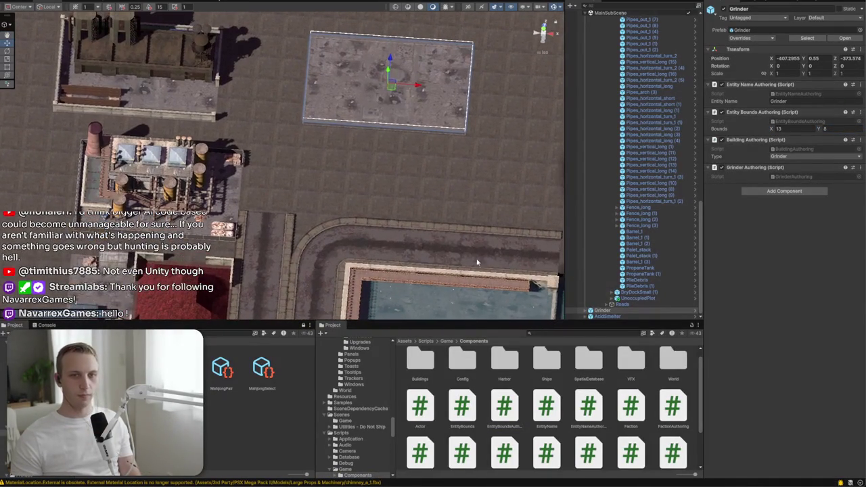
{"action": "left_click", "coordinate": [645, 317]}
{"action": "key", "text": "f"}
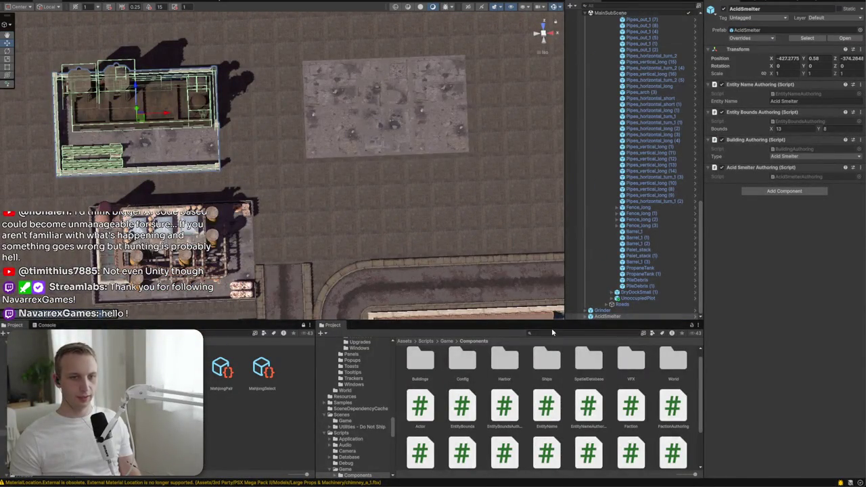
{"action": "type", "text": "skiff"}
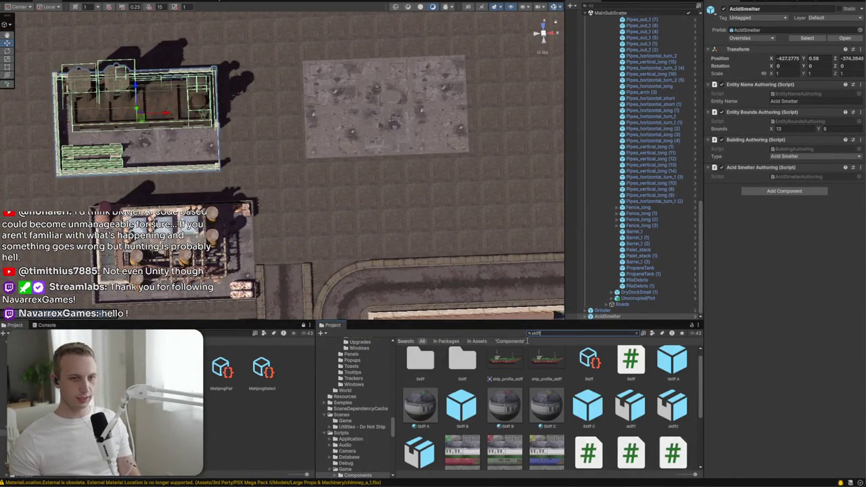
Review the Scavenger, Skiff A, B, C and Trawler ship prefabs, then return to the harbor scene
{"action": "left_click", "coordinate": [674, 361]}
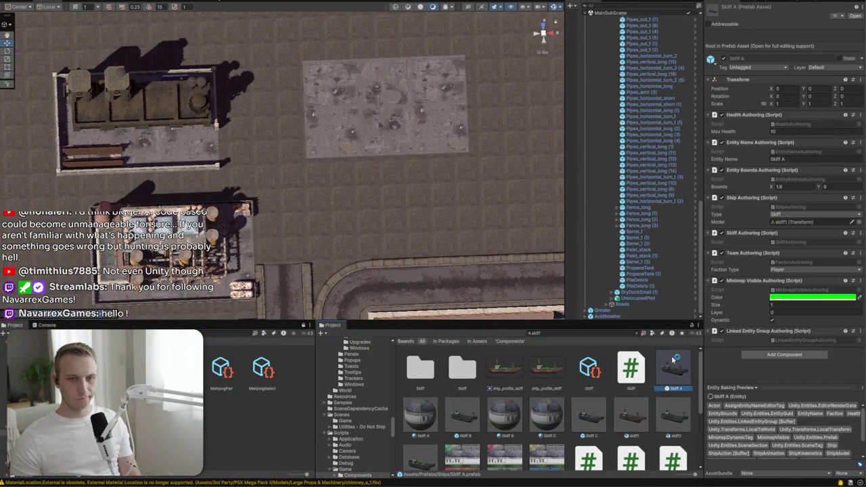
{"action": "left_click", "coordinate": [637, 333]}
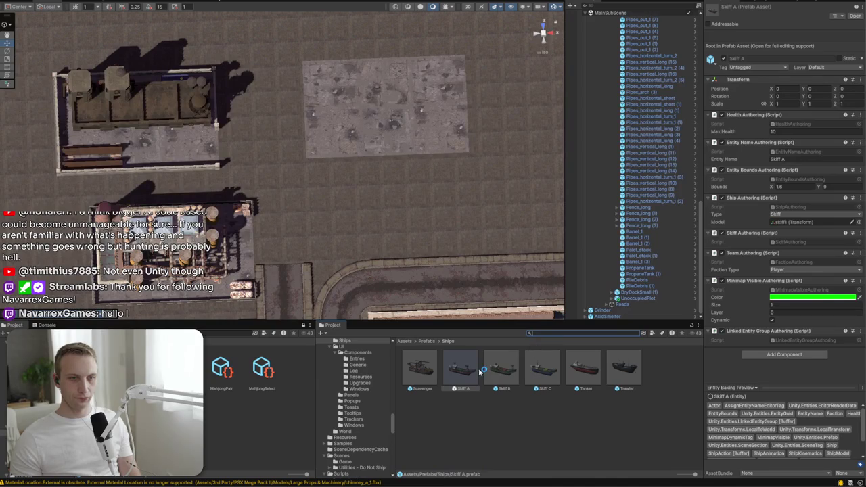
{"action": "left_click", "coordinate": [426, 371]}
{"action": "double_click", "coordinate": [422, 369]}
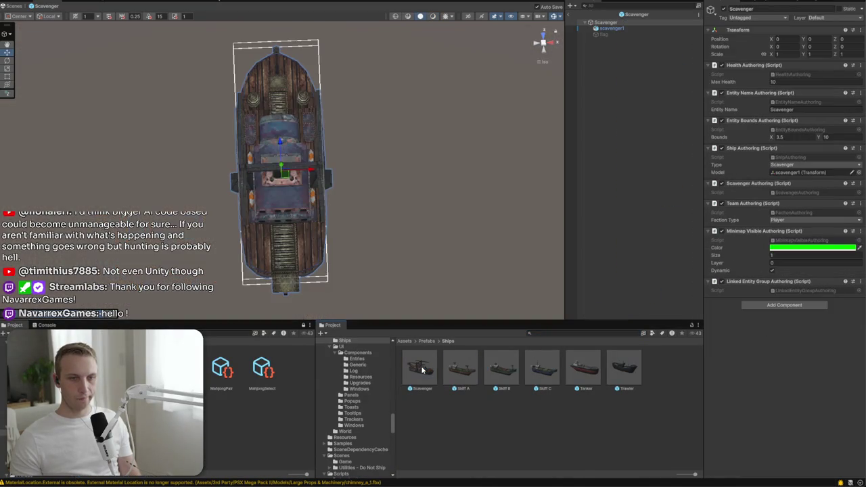
{"action": "double_click", "coordinate": [460, 369]}
{"action": "mouse_move", "coordinate": [467, 272]}
{"action": "left_mouse_down"}
{"action": "mouse_move", "coordinate": [475, 267]}
{"action": "mouse_move", "coordinate": [481, 284]}
{"action": "left_mouse_up"}
{"action": "double_click", "coordinate": [503, 369]}
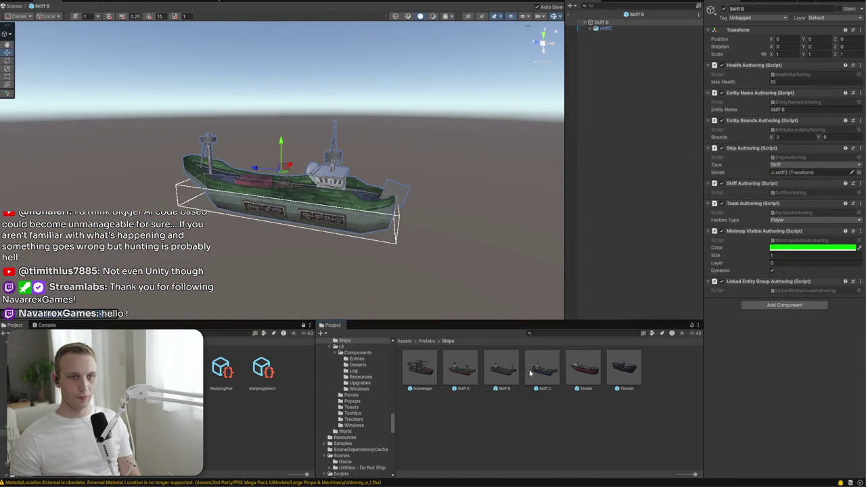
{"action": "double_click", "coordinate": [542, 369]}
{"action": "left_click", "coordinate": [594, 372]}
{"action": "double_click", "coordinate": [624, 369]}
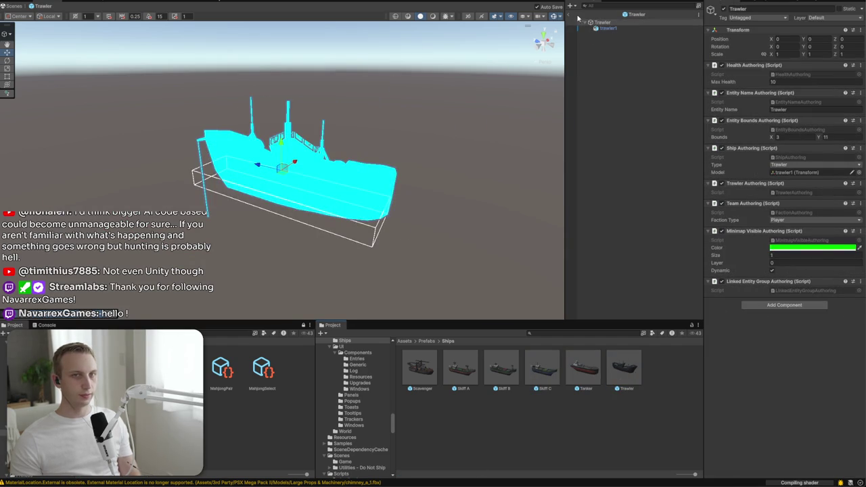
{"action": "left_click", "coordinate": [570, 15]}
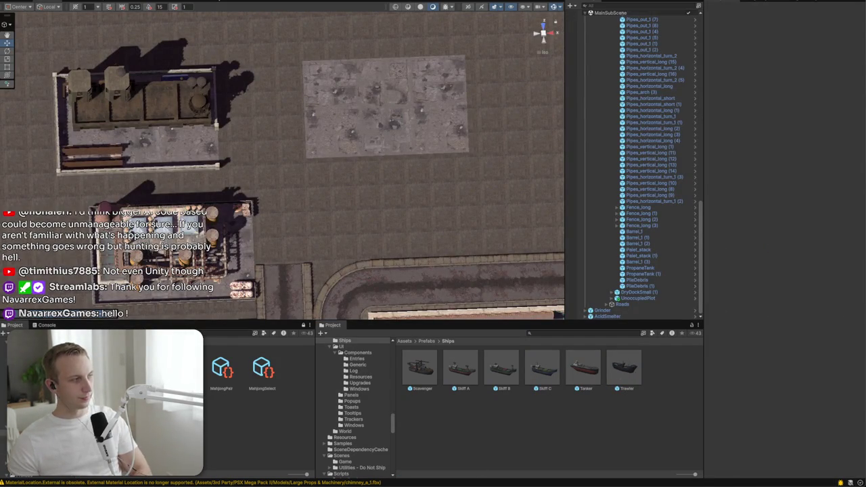
{"action": "left_click_drag", "start_coordinate": [338, 156], "coordinate": [437, 172]}
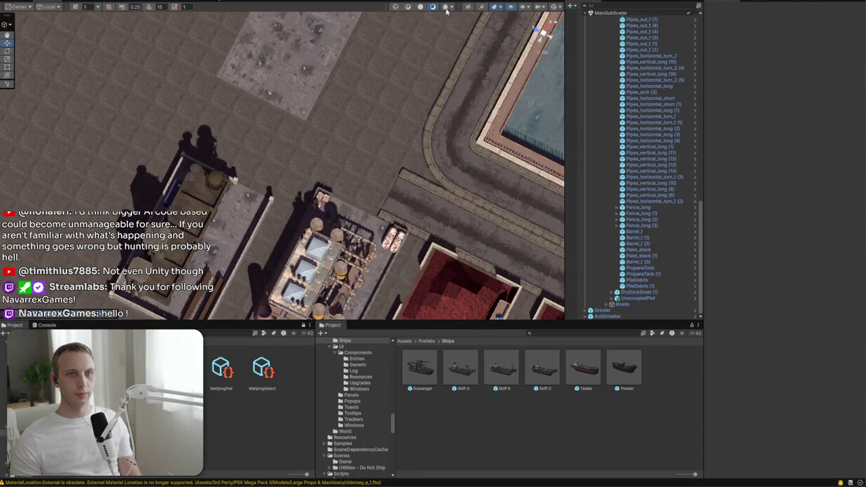
Fly the Scene view down to the empty concrete plot and show the Prefabs folder contents
{"action": "mouse_move", "coordinate": [528, 37]}
{"action": "left_mouse_down"}
{"action": "mouse_move", "coordinate": [373, 209]}
{"action": "mouse_move", "coordinate": [233, 106]}
{"action": "mouse_move", "coordinate": [248, 148]}
{"action": "mouse_move", "coordinate": [303, 147]}
{"action": "mouse_move", "coordinate": [63, 88]}
{"action": "mouse_move", "coordinate": [180, 121]}
{"action": "mouse_move", "coordinate": [335, 120]}
{"action": "left_mouse_up"}
{"action": "mouse_move", "coordinate": [350, 234]}
{"action": "left_mouse_down"}
{"action": "mouse_move", "coordinate": [339, 216]}
{"action": "mouse_move", "coordinate": [249, 208]}
{"action": "mouse_move", "coordinate": [415, 268]}
{"action": "mouse_move", "coordinate": [462, 309]}
{"action": "left_mouse_up"}
{"action": "left_click", "coordinate": [426, 344]}
{"action": "left_click", "coordinate": [426, 344]}
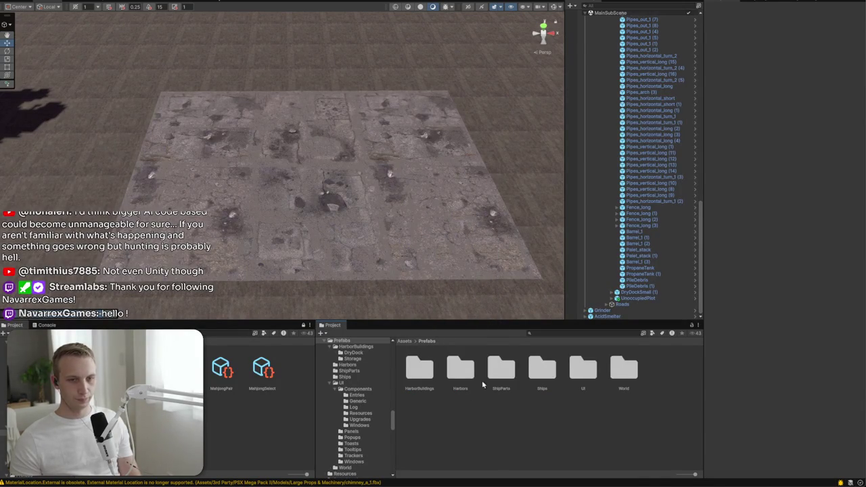
Place AcidSmelter inside Stage0 > Props > Buildings, right after UnoccupiedPlot
{"action": "left_click", "coordinate": [573, 370]}
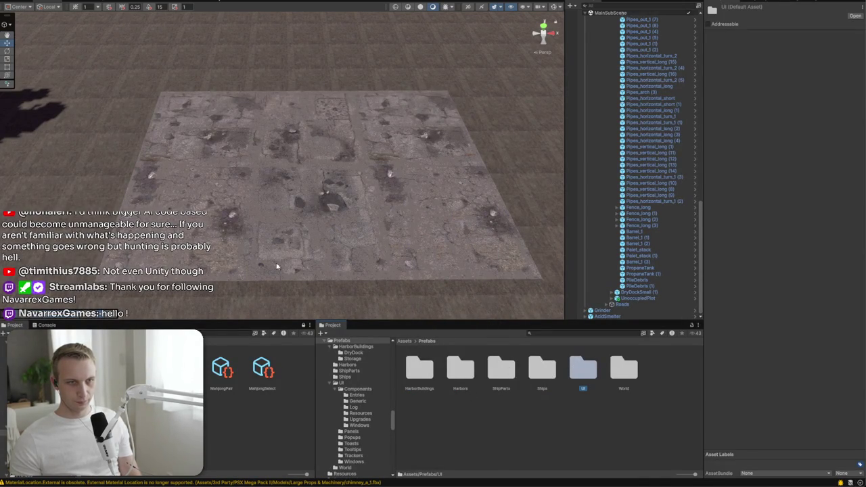
{"action": "left_click", "coordinate": [403, 340]}
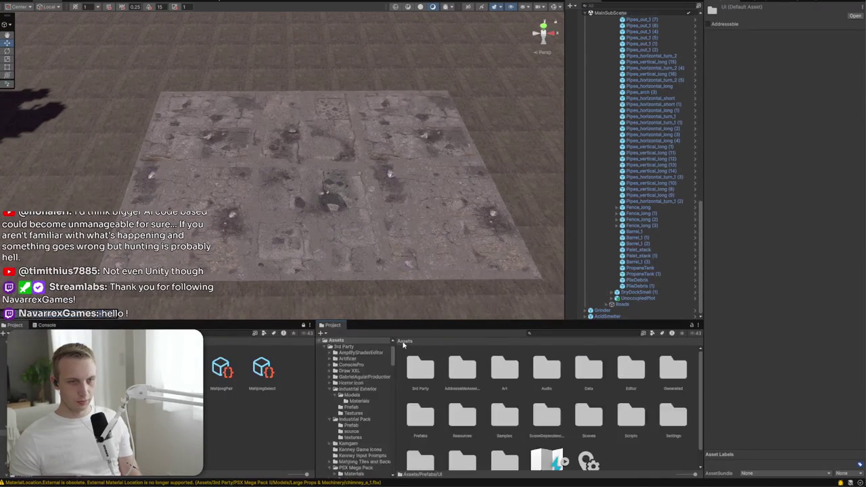
{"action": "left_click", "coordinate": [609, 317]}
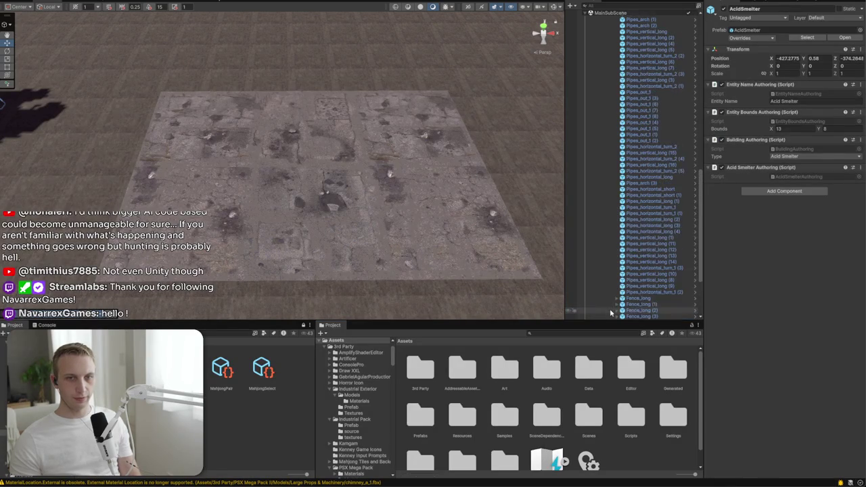
{"action": "scroll", "coordinate": [617, 246], "scroll_direction": "up", "scroll_amount": 10}
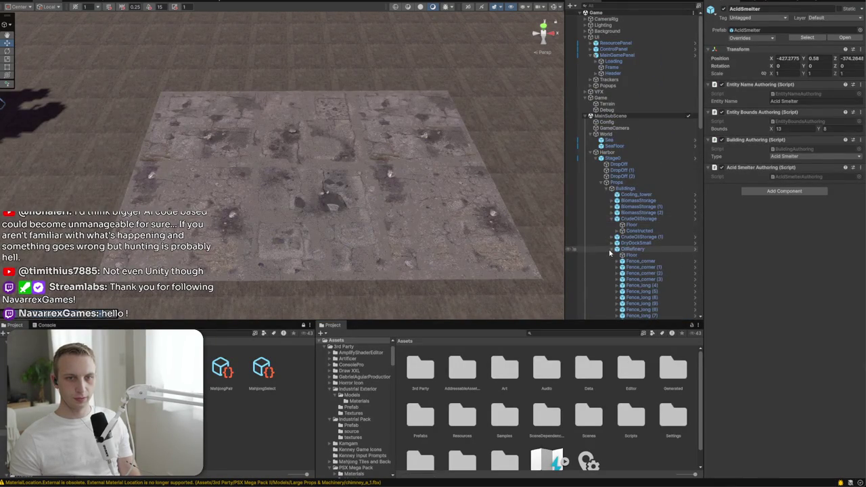
{"action": "left_click", "coordinate": [612, 249]}
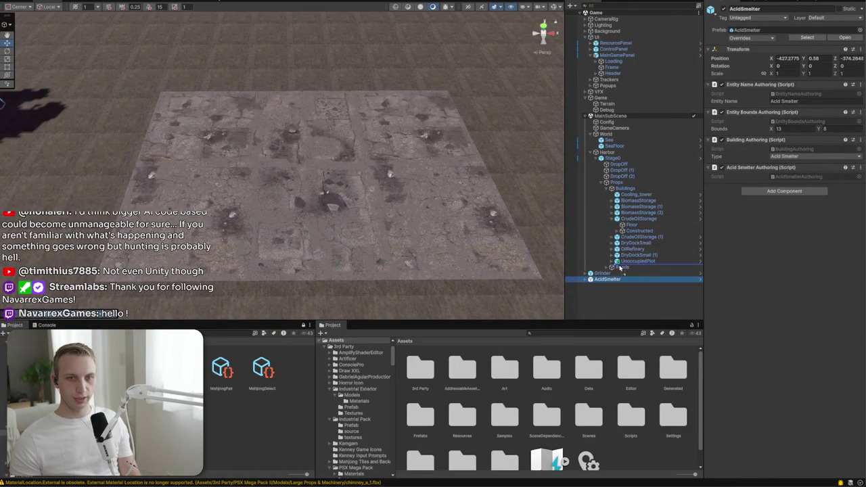
{"action": "left_click_drag", "start_coordinate": [619, 267], "coordinate": [619, 271]}
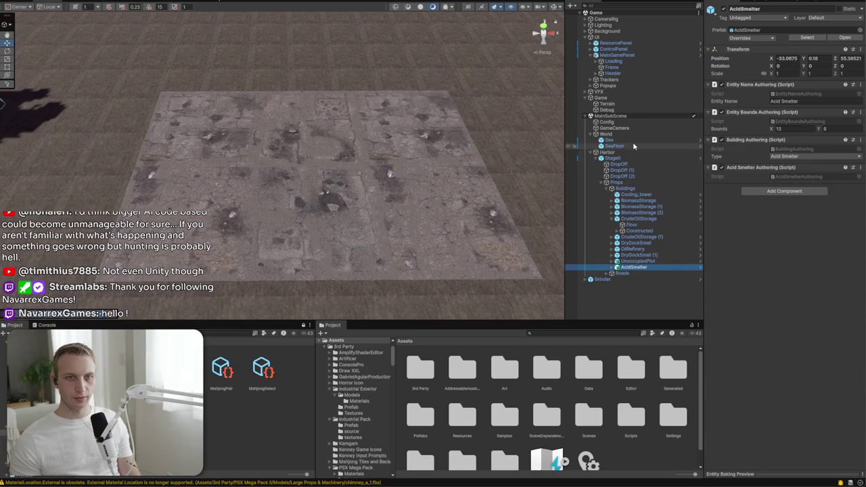
Apply all overrides to the Stage0 prefab
{"action": "left_click", "coordinate": [625, 158]}
{"action": "left_click", "coordinate": [745, 38]}
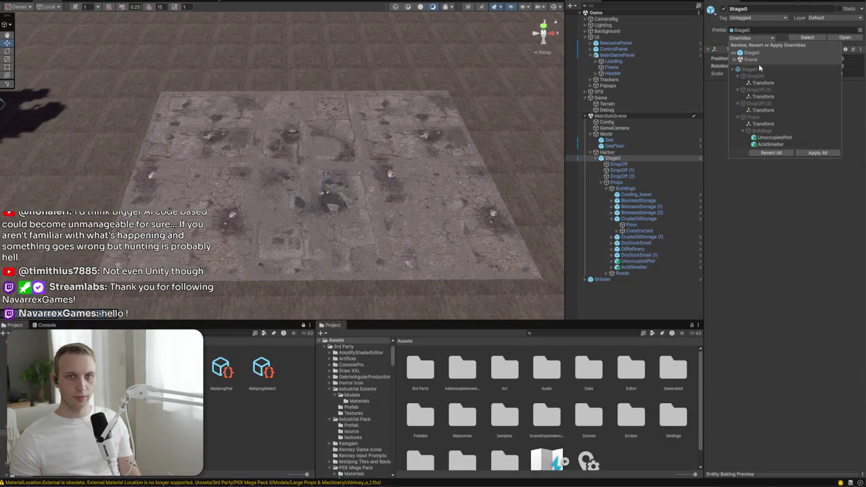
{"action": "left_click", "coordinate": [817, 154]}
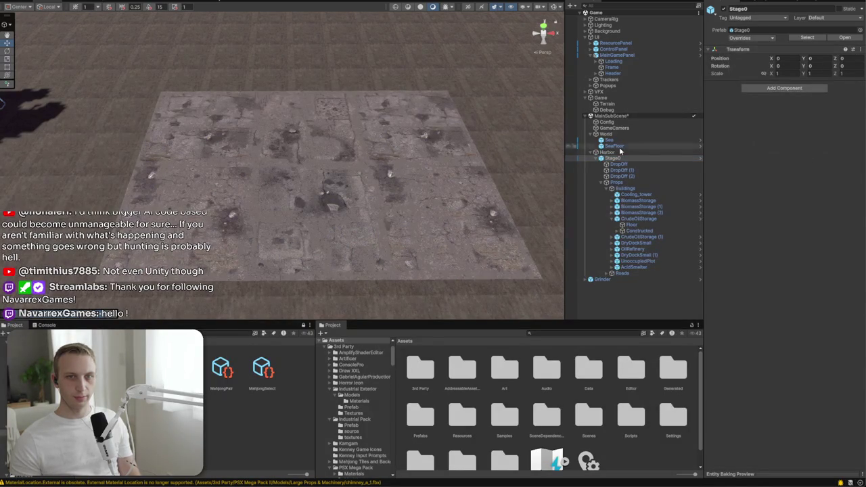
{"action": "left_click", "coordinate": [600, 279]}
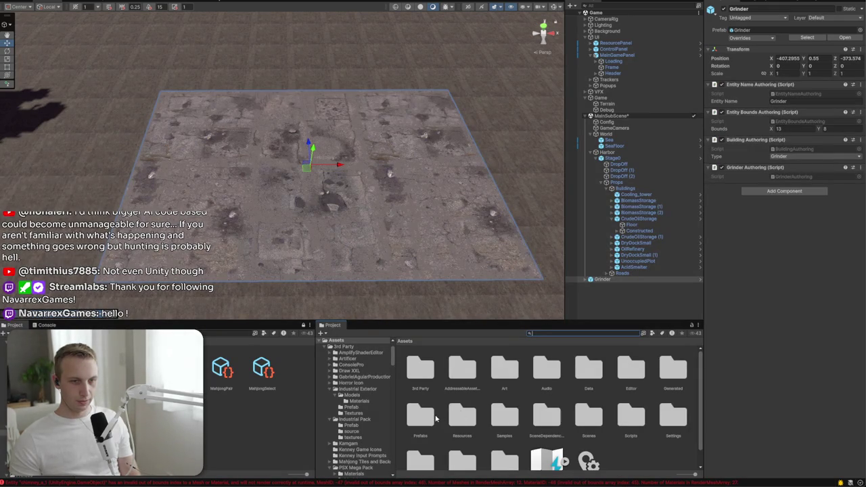
Navigate to 3rd Party/PSX Mega Pack II/Prefabs/Modular Structures in the Project browser
{"action": "double_click", "coordinate": [420, 368]}
{"action": "scroll", "coordinate": [664, 388], "scroll_direction": "down", "scroll_amount": 3}
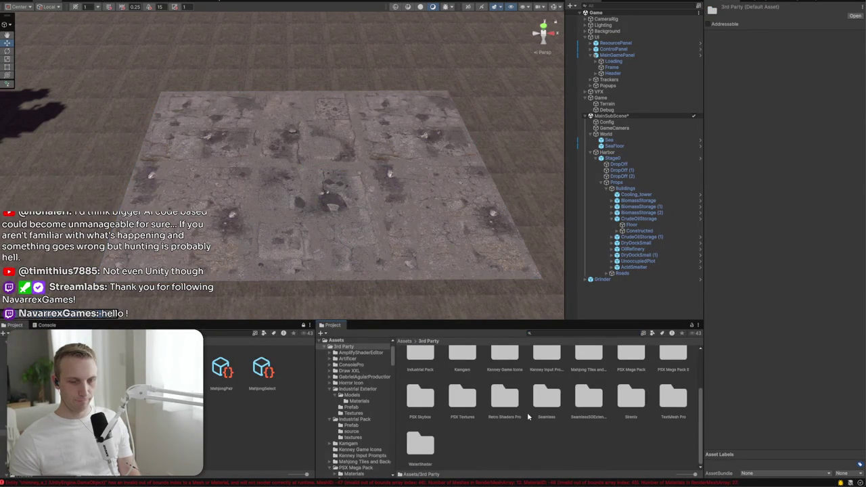
{"action": "scroll", "coordinate": [473, 365], "scroll_direction": "up", "scroll_amount": 1}
{"action": "left_click", "coordinate": [424, 365]}
{"action": "left_click", "coordinate": [466, 431]}
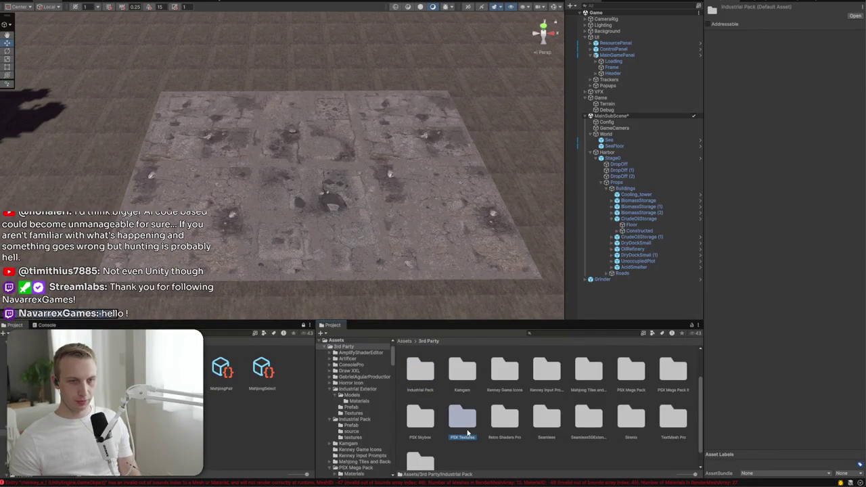
{"action": "left_click", "coordinate": [555, 435]}
{"action": "double_click", "coordinate": [671, 360]}
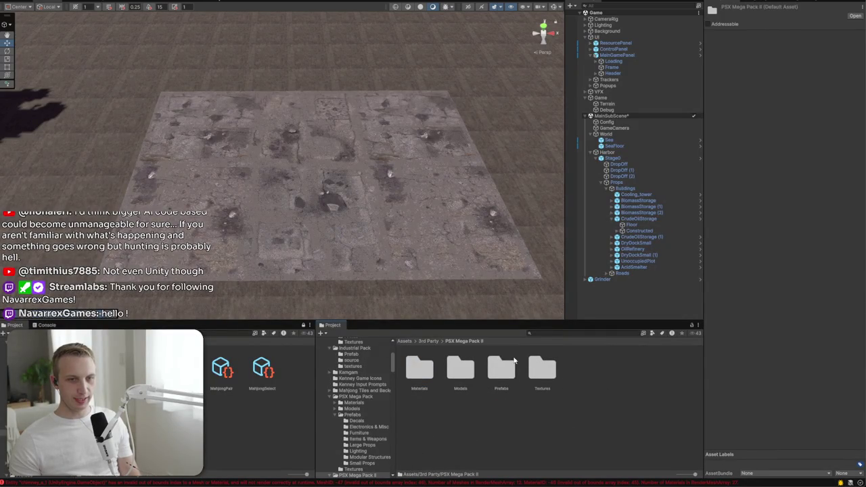
{"action": "double_click", "coordinate": [499, 386]}
{"action": "double_click", "coordinate": [466, 419]}
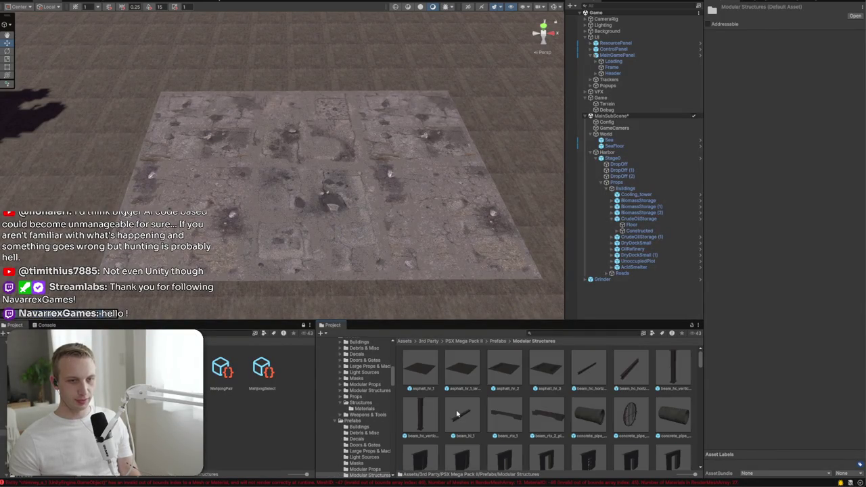
Place beam_hc_vertical_2 on the plot and duplicate it into four corner pillars
{"action": "mouse_move", "coordinate": [430, 415]}
{"action": "left_mouse_down"}
{"action": "mouse_move", "coordinate": [348, 170]}
{"action": "mouse_move", "coordinate": [338, 228]}
{"action": "mouse_move", "coordinate": [348, 242]}
{"action": "mouse_move", "coordinate": [243, 232]}
{"action": "mouse_move", "coordinate": [408, 215]}
{"action": "left_mouse_up"}
{"action": "key", "text": "ctrl+d"}
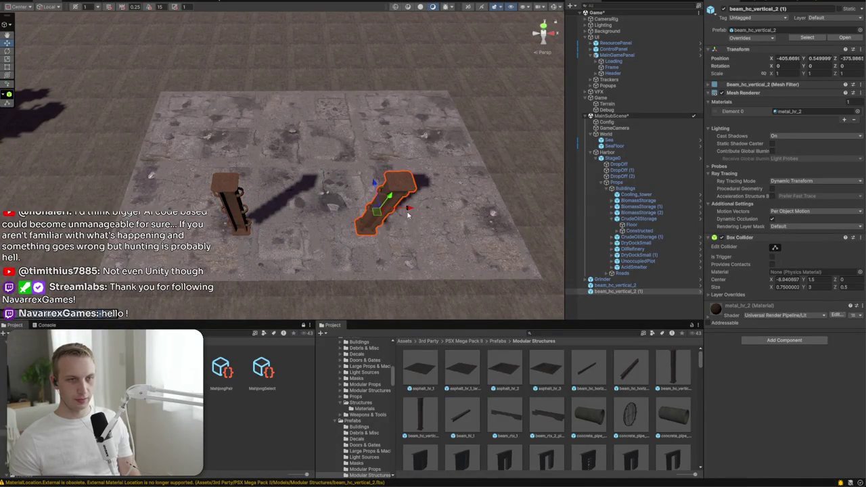
{"action": "key", "text": "ctrl+d"}
{"action": "mouse_move", "coordinate": [373, 182]}
{"action": "left_mouse_down"}
{"action": "mouse_move", "coordinate": [370, 145]}
{"action": "mouse_move", "coordinate": [390, 112]}
{"action": "mouse_move", "coordinate": [274, 113]}
{"action": "left_mouse_up"}
{"action": "key", "text": "ctrl+d"}
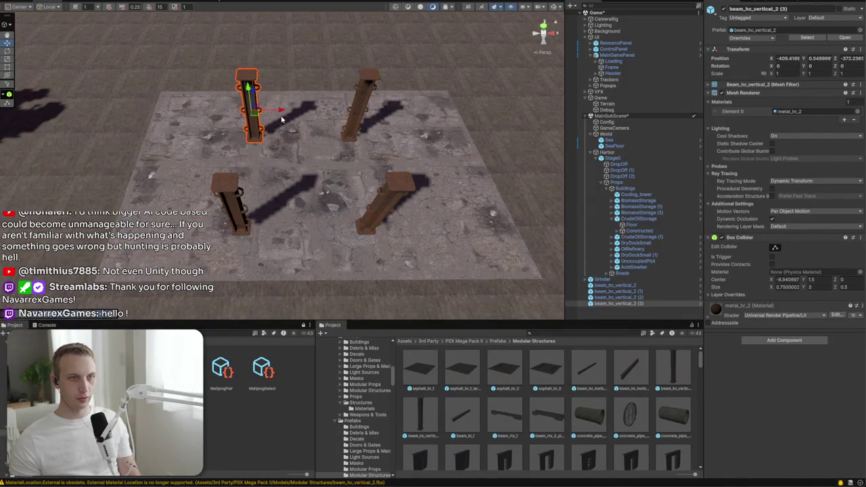
{"action": "left_click_drag", "start_coordinate": [290, 153], "coordinate": [324, 155]}
Drag a roof_mx_1 slab from Modular Structures into the scene
{"action": "scroll", "coordinate": [636, 385], "scroll_direction": "down", "scroll_amount": 5}
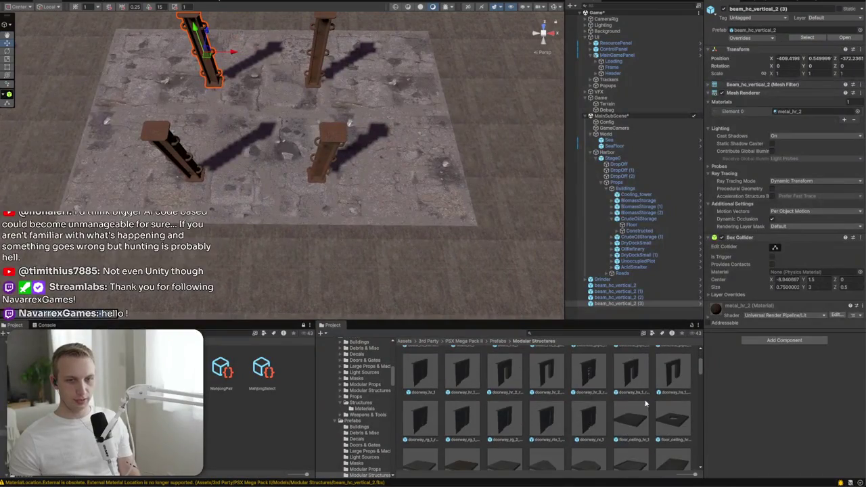
{"action": "scroll", "coordinate": [636, 386], "scroll_direction": "down", "scroll_amount": 3}
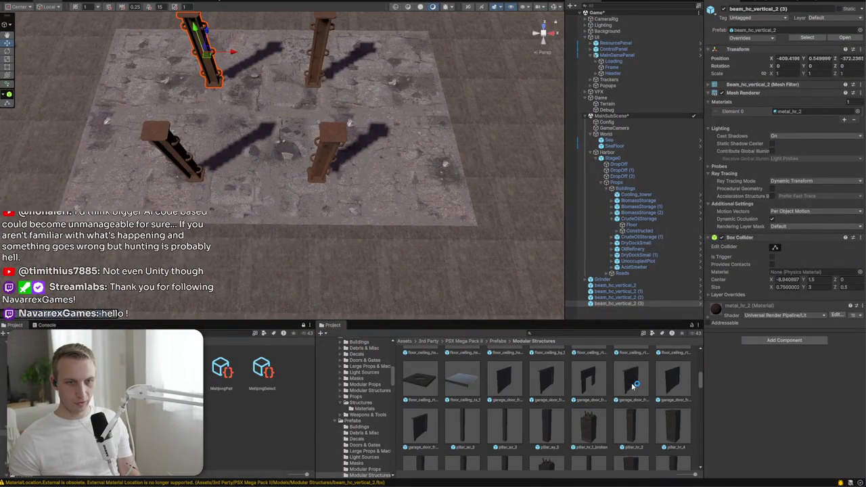
{"action": "scroll", "coordinate": [635, 385], "scroll_direction": "down", "scroll_amount": 3}
{"action": "scroll", "coordinate": [633, 385], "scroll_direction": "down", "scroll_amount": 3}
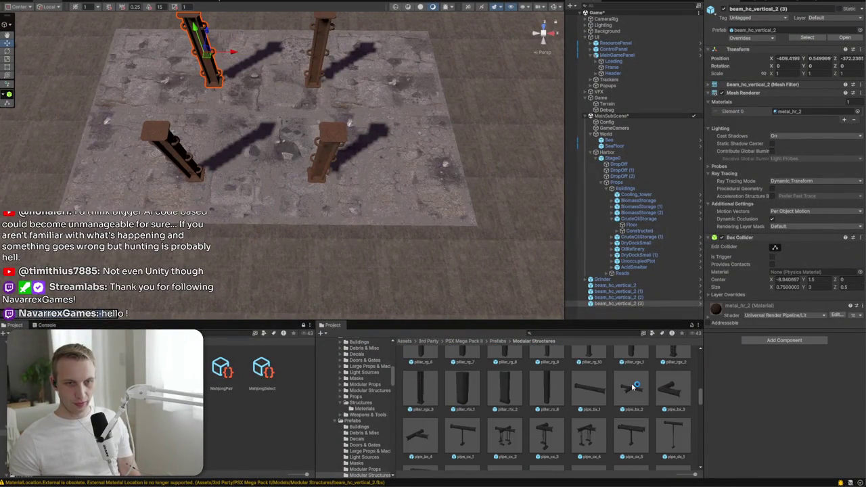
{"action": "scroll", "coordinate": [633, 385], "scroll_direction": "down", "scroll_amount": 2}
{"action": "scroll", "coordinate": [462, 418], "scroll_direction": "down", "scroll_amount": 6}
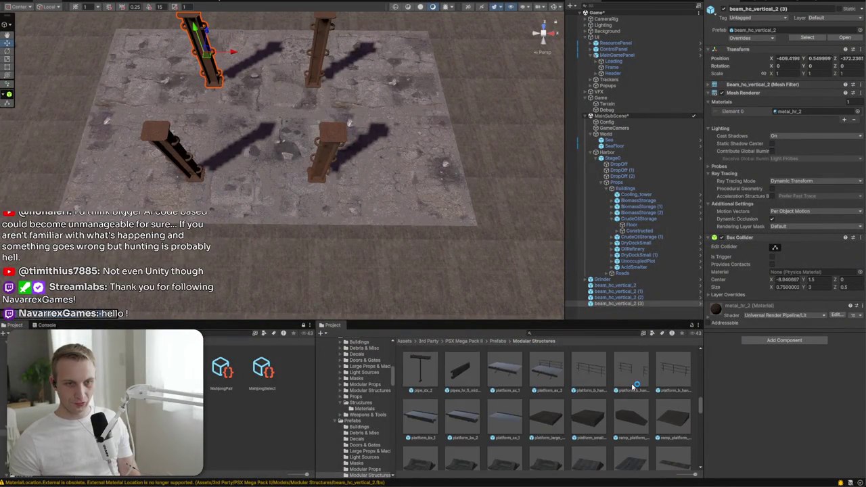
{"action": "scroll", "coordinate": [462, 417], "scroll_direction": "down", "scroll_amount": 3}
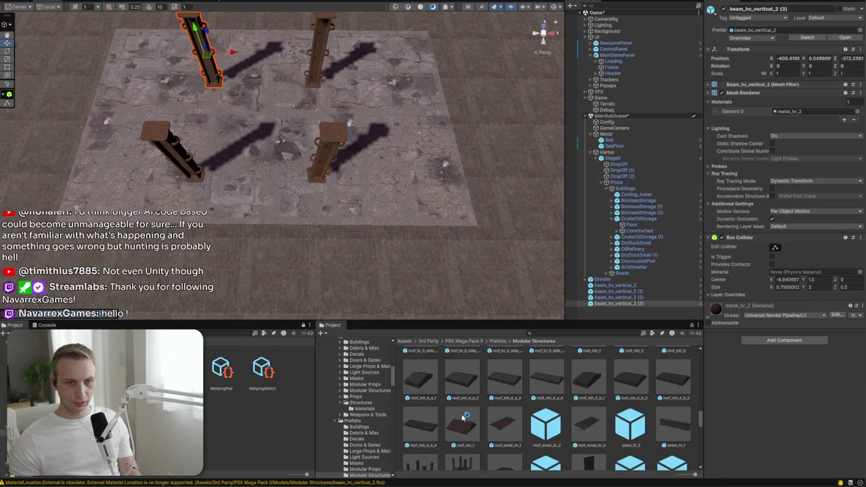
{"action": "mouse_move", "coordinate": [463, 419]}
{"action": "left_mouse_down"}
{"action": "mouse_move", "coordinate": [296, 131]}
{"action": "mouse_move", "coordinate": [263, 138]}
{"action": "mouse_move", "coordinate": [270, 121]}
{"action": "mouse_move", "coordinate": [463, 154]}
{"action": "mouse_move", "coordinate": [442, 153]}
{"action": "left_mouse_up"}
Rotate the roof_mx_1 slab to 180° and raise it onto the beam tops
{"action": "key", "text": "e"}
{"action": "key", "text": "w"}
{"action": "left_click_drag", "start_coordinate": [262, 119], "coordinate": [201, 155]}
{"action": "left_click_drag", "start_coordinate": [257, 202], "coordinate": [254, 144]}
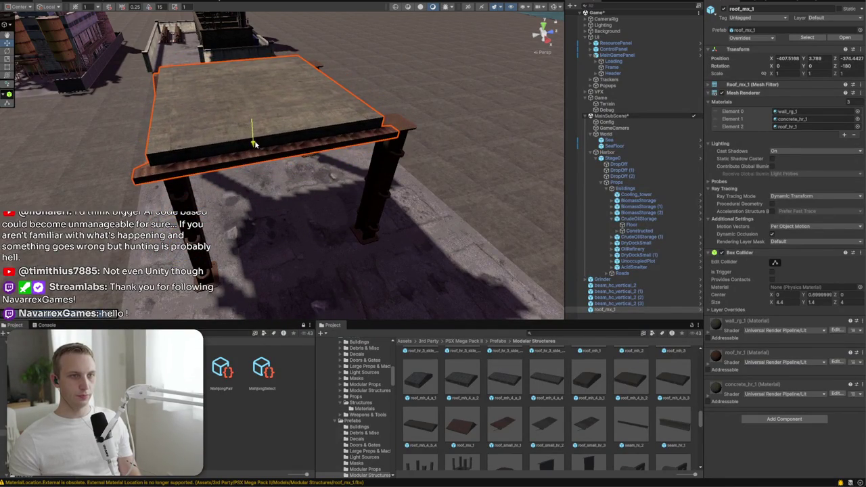
Stretch the slab with the Rect tool to about 0.72 × 1.43 × 0.80
{"action": "mouse_move", "coordinate": [277, 115]}
{"action": "left_mouse_down"}
{"action": "mouse_move", "coordinate": [477, 111]}
{"action": "mouse_move", "coordinate": [418, 107]}
{"action": "mouse_move", "coordinate": [352, 122]}
{"action": "mouse_move", "coordinate": [325, 139]}
{"action": "mouse_move", "coordinate": [328, 148]}
{"action": "mouse_move", "coordinate": [282, 101]}
{"action": "mouse_move", "coordinate": [292, 53]}
{"action": "mouse_move", "coordinate": [266, 79]}
{"action": "mouse_move", "coordinate": [368, 146]}
{"action": "mouse_move", "coordinate": [314, 181]}
{"action": "mouse_move", "coordinate": [213, 214]}
{"action": "mouse_move", "coordinate": [237, 138]}
{"action": "mouse_move", "coordinate": [207, 142]}
{"action": "mouse_move", "coordinate": [439, 135]}
{"action": "left_mouse_up"}
{"action": "key", "text": "t"}
{"action": "scroll", "coordinate": [609, 418], "scroll_direction": "up", "scroll_amount": 5}
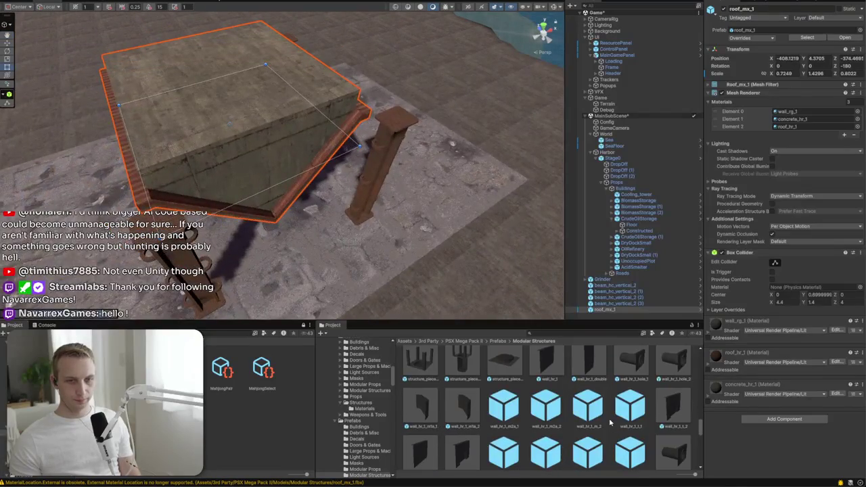
{"action": "scroll", "coordinate": [581, 401], "scroll_direction": "up", "scroll_amount": 5}
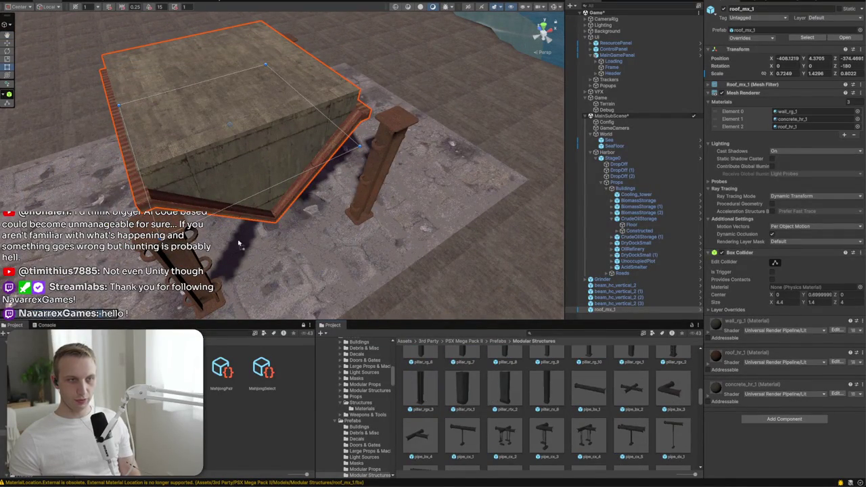
Deselect the roof, browse Modular Structures down to the floor_ceiling prefabs, and focus the Project search
{"action": "left_click", "coordinate": [392, 276]}
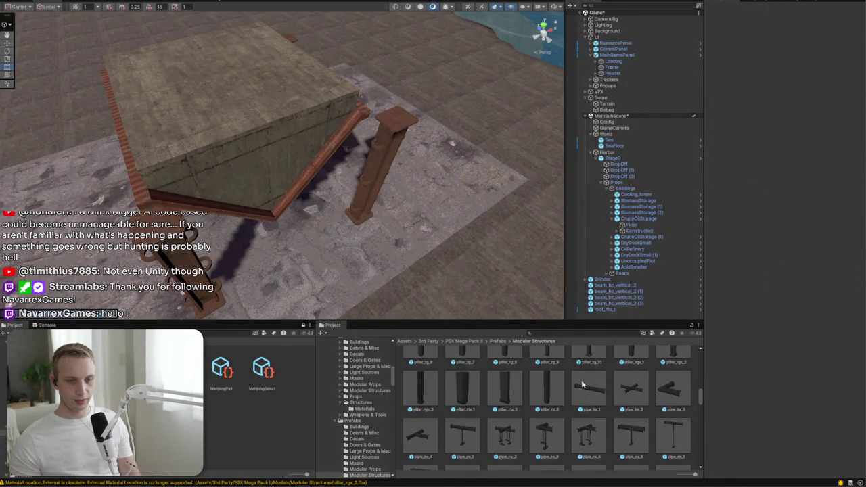
{"action": "scroll", "coordinate": [581, 385], "scroll_direction": "down", "scroll_amount": 5}
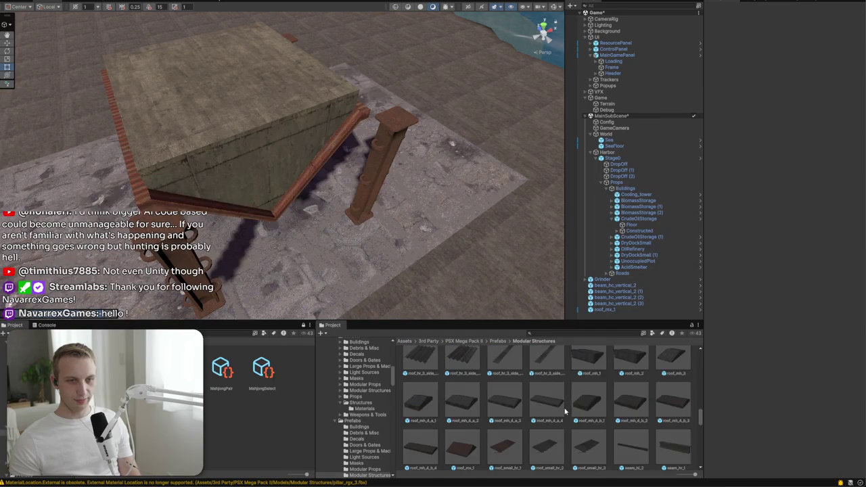
{"action": "scroll", "coordinate": [564, 411], "scroll_direction": "down", "scroll_amount": 3}
{"action": "mouse_move", "coordinate": [476, 386]}
{"action": "left_mouse_down"}
{"action": "mouse_move", "coordinate": [473, 203]}
{"action": "mouse_move", "coordinate": [555, 387]}
{"action": "left_mouse_up"}
{"action": "scroll", "coordinate": [579, 389], "scroll_direction": "down", "scroll_amount": 5}
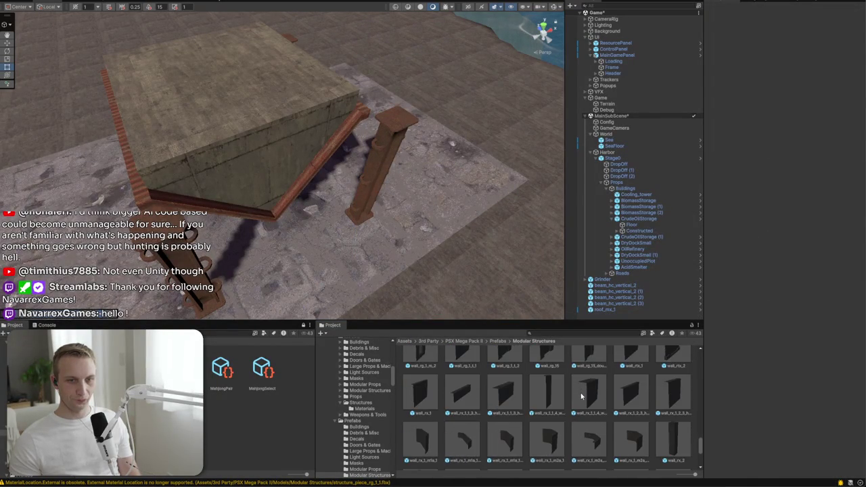
{"action": "scroll", "coordinate": [581, 398], "scroll_direction": "down", "scroll_amount": 3}
{"action": "scroll", "coordinate": [550, 377], "scroll_direction": "up", "scroll_amount": 2}
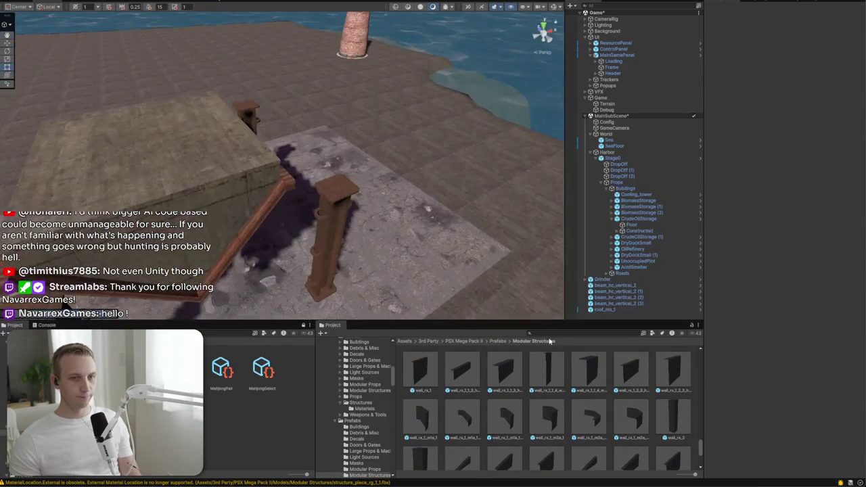
{"action": "scroll", "coordinate": [654, 449], "scroll_direction": "down", "scroll_amount": 3}
{"action": "scroll", "coordinate": [462, 444], "scroll_direction": "up", "scroll_amount": 5}
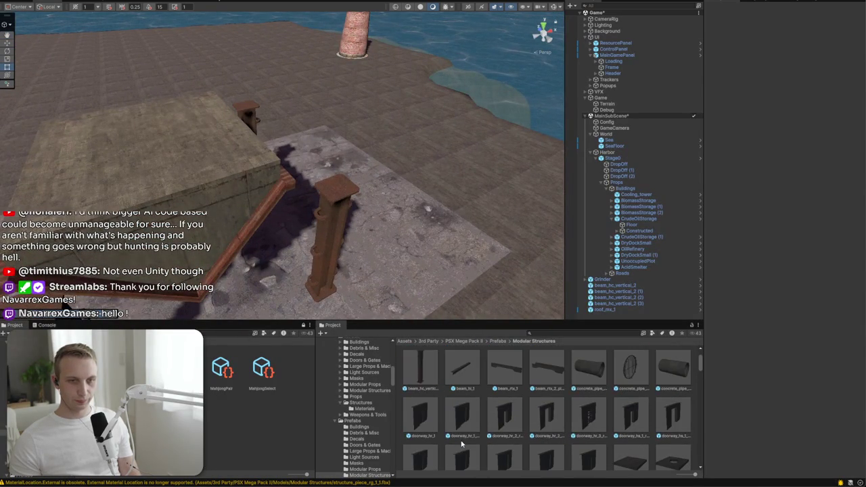
{"action": "scroll", "coordinate": [536, 414], "scroll_direction": "down", "scroll_amount": 3}
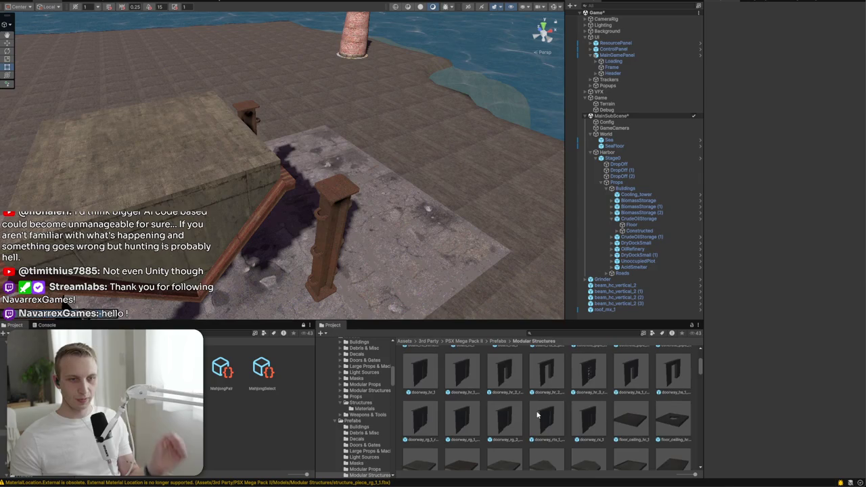
{"action": "left_click", "coordinate": [618, 334]}
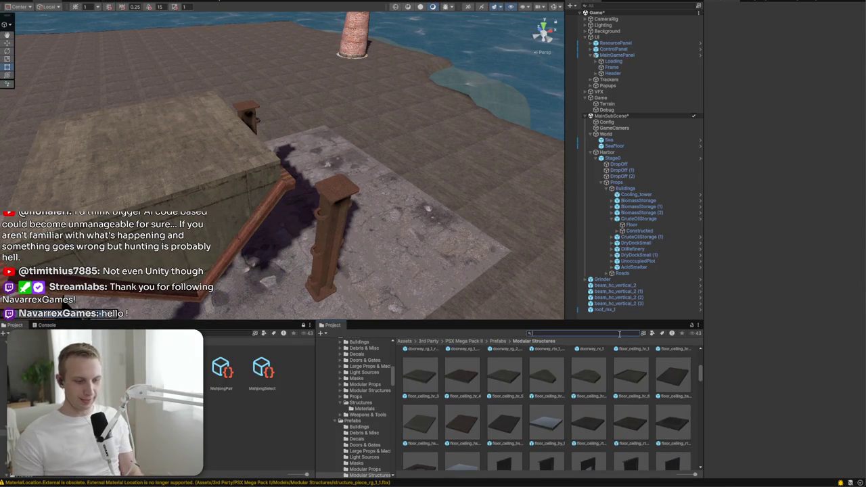
Search 'gear' and drop gear_mx_5 onto the hopper block, framing it in view
{"action": "type", "text": "grear"}
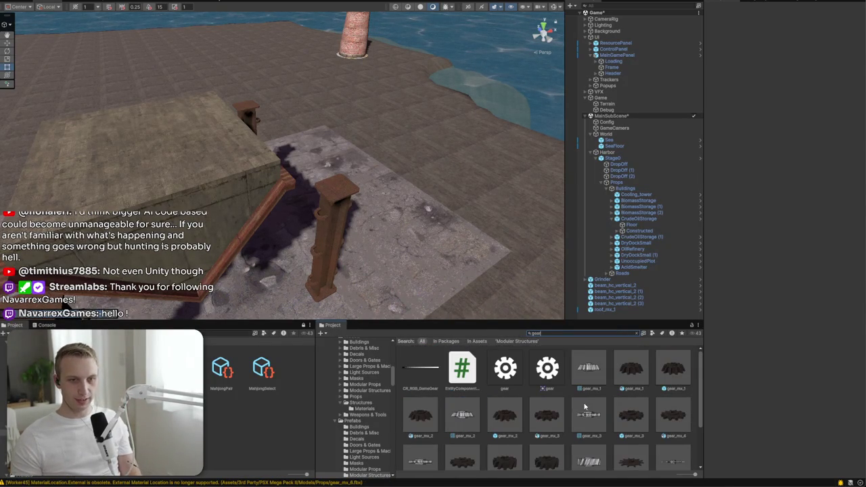
{"action": "scroll", "coordinate": [600, 393], "scroll_direction": "down", "scroll_amount": 1}
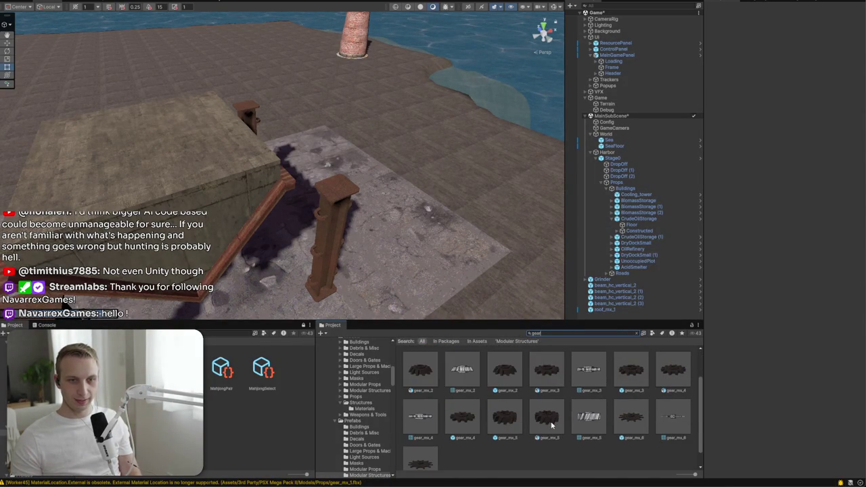
{"action": "mouse_move", "coordinate": [508, 427]}
{"action": "left_mouse_down"}
{"action": "mouse_move", "coordinate": [221, 172]}
{"action": "mouse_move", "coordinate": [198, 165]}
{"action": "left_mouse_up"}
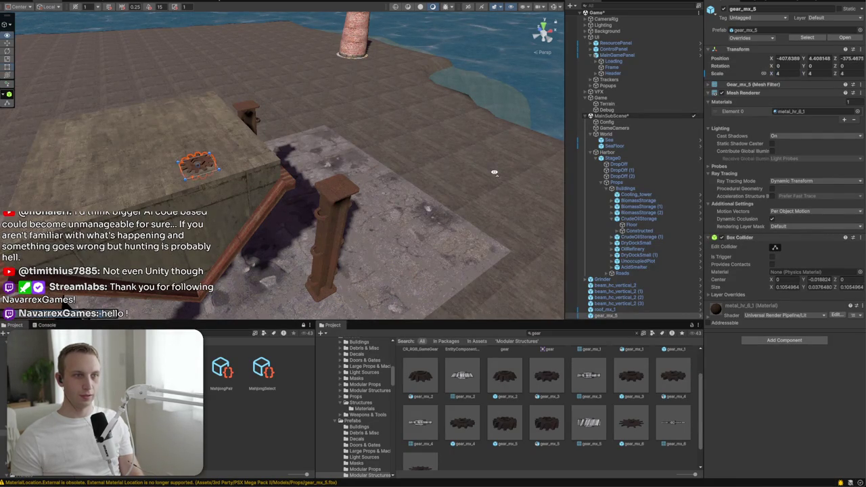
{"action": "key", "text": "f"}
Try tilting and raising the gear, reverting both so it stays lying flat
{"action": "key", "text": "e"}
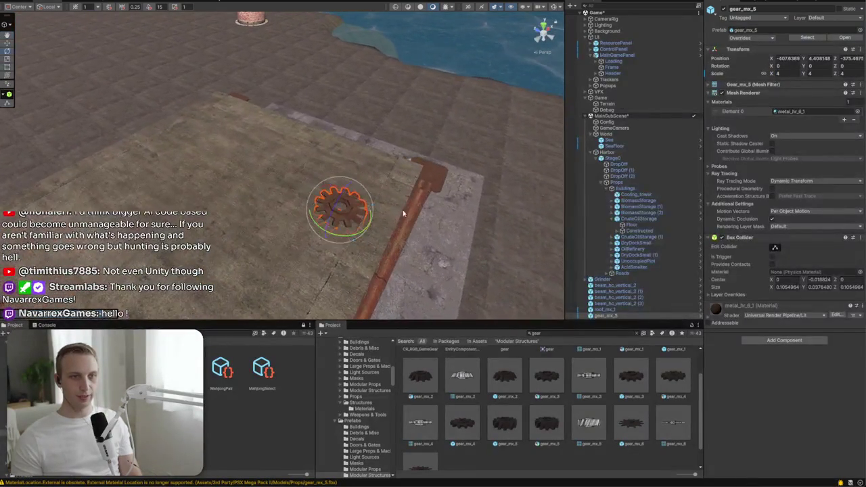
{"action": "left_click_drag", "start_coordinate": [357, 204], "coordinate": [451, 247]}
{"action": "key", "text": "f"}
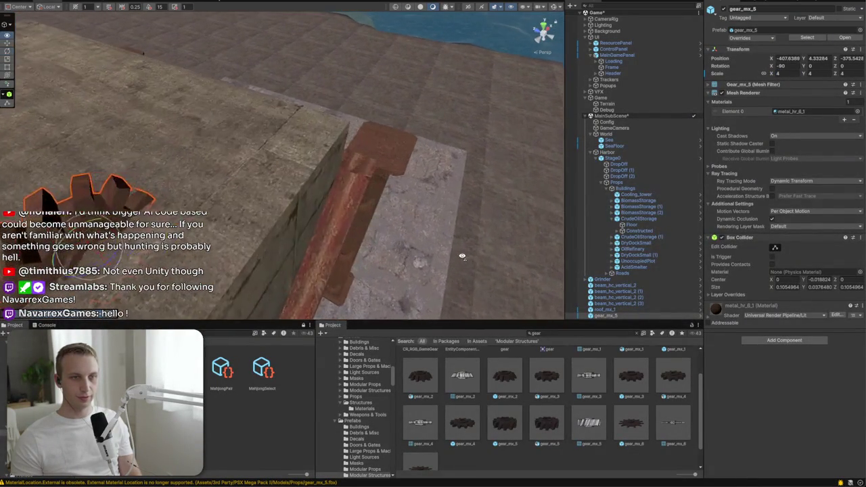
{"action": "key", "text": "f"}
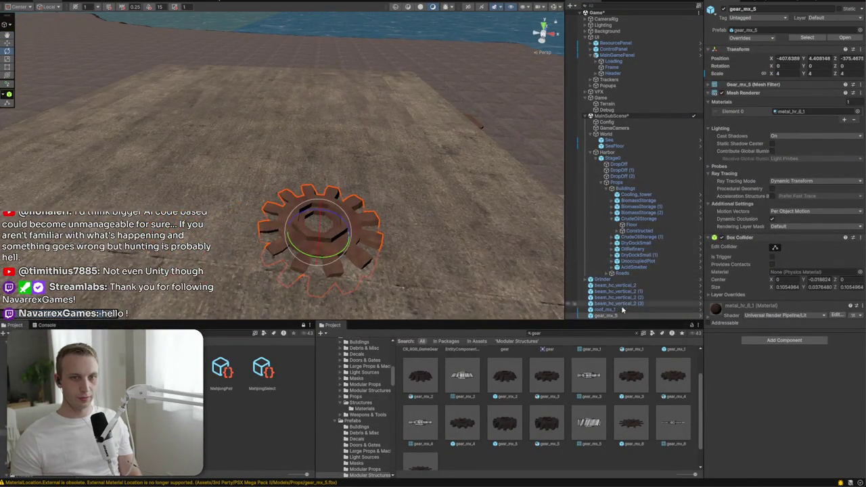
{"action": "right_click", "coordinate": [619, 317]}
{"action": "mouse_move", "coordinate": [381, 243]}
{"action": "left_mouse_down"}
{"action": "mouse_move", "coordinate": [367, 253]}
{"action": "mouse_move", "coordinate": [305, 246]}
{"action": "mouse_move", "coordinate": [292, 135]}
{"action": "left_mouse_up"}
{"action": "key", "text": "w"}
{"action": "left_click_drag", "start_coordinate": [291, 103], "coordinate": [292, 84]}
{"action": "key", "text": "ctrl+z"}
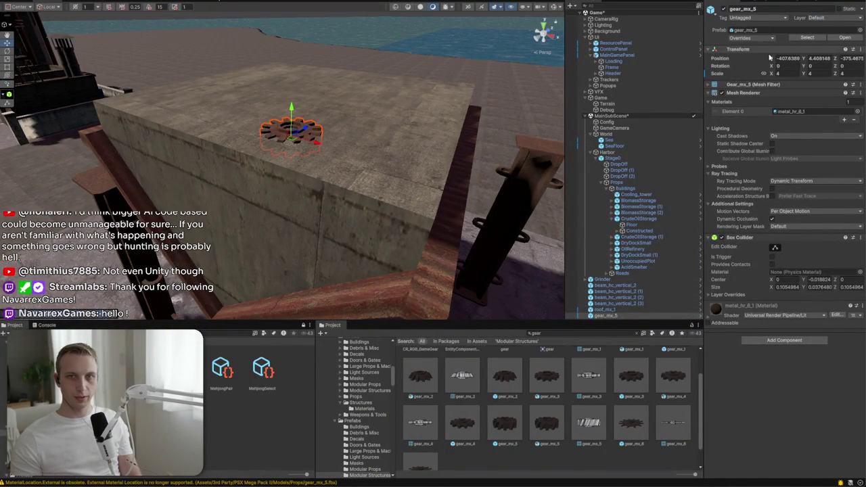
{"action": "right_click", "coordinate": [613, 320]}
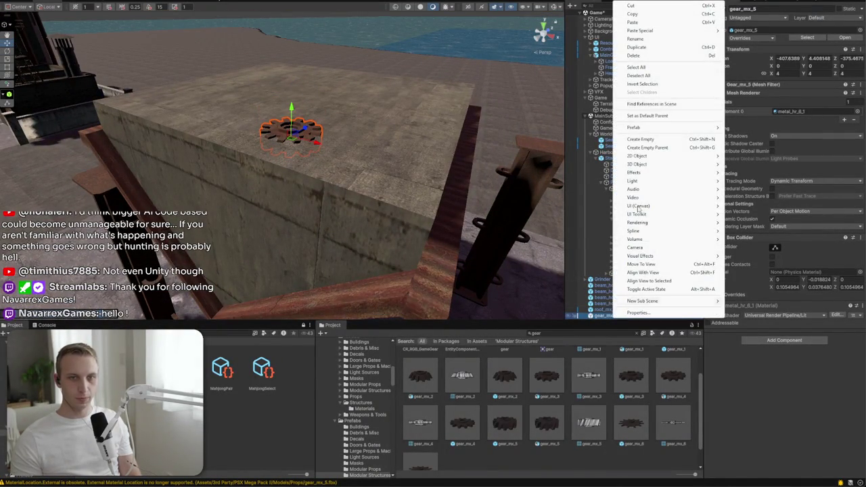
Create an empty GrindingRod at the scene root and stack duplicated gear_mx_5 copies upward under it
{"action": "left_click", "coordinate": [642, 139]}
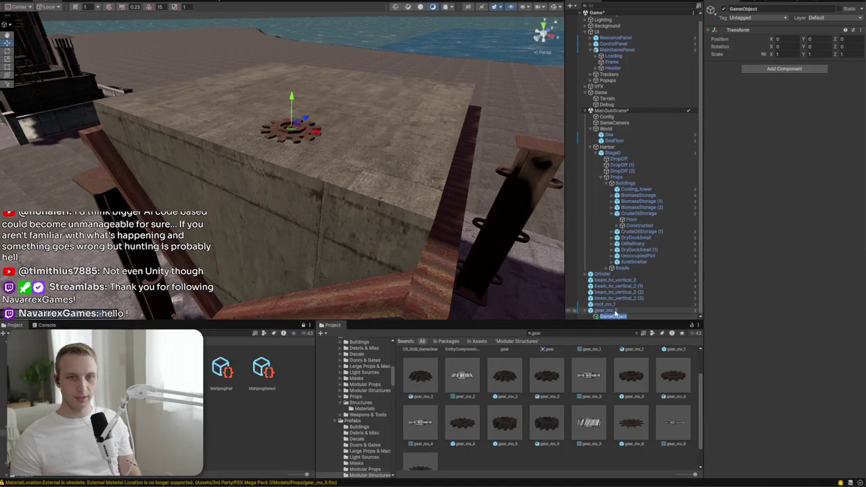
{"action": "key", "text": "Return"}
{"action": "left_click_drag", "start_coordinate": [613, 317], "coordinate": [610, 310]}
{"action": "type", "text": "GrindingRod"}
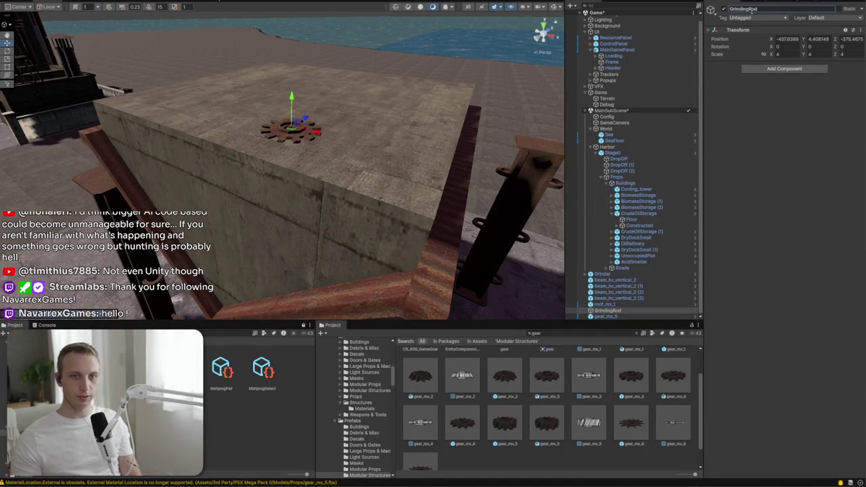
{"action": "left_click", "coordinate": [647, 317]}
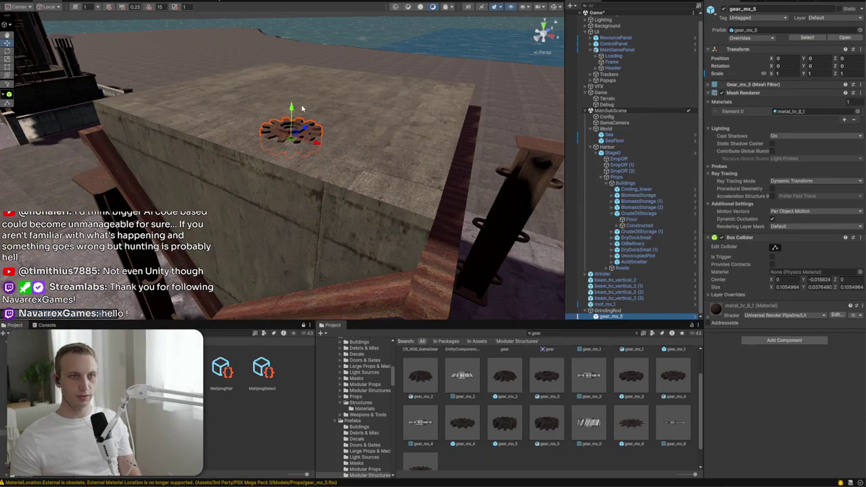
{"action": "left_click_drag", "start_coordinate": [291, 108], "coordinate": [294, 8]}
{"action": "key", "text": "ctrl+d"}
{"action": "key", "text": "ctrl+d"}
{"action": "key", "text": "ctrl+d"}
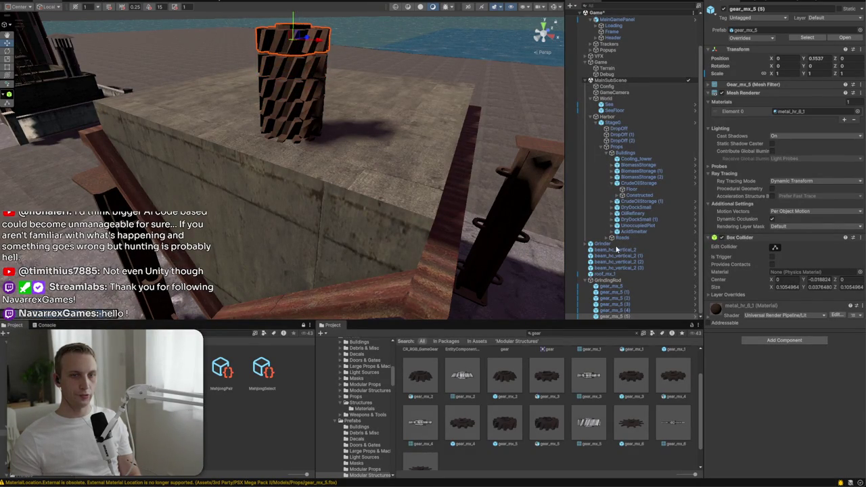
{"action": "double_click", "coordinate": [612, 280]}
Turn GrindingRod to -90 on Z and extend it with duplicated gear copies along its axis
{"action": "key", "text": "e"}
{"action": "mouse_move", "coordinate": [196, 145]}
{"action": "left_mouse_down"}
{"action": "mouse_move", "coordinate": [219, 204]}
{"action": "mouse_move", "coordinate": [230, 166]}
{"action": "mouse_move", "coordinate": [284, 174]}
{"action": "mouse_move", "coordinate": [369, 162]}
{"action": "mouse_move", "coordinate": [396, 266]}
{"action": "mouse_move", "coordinate": [406, 203]}
{"action": "mouse_move", "coordinate": [602, 263]}
{"action": "left_mouse_up"}
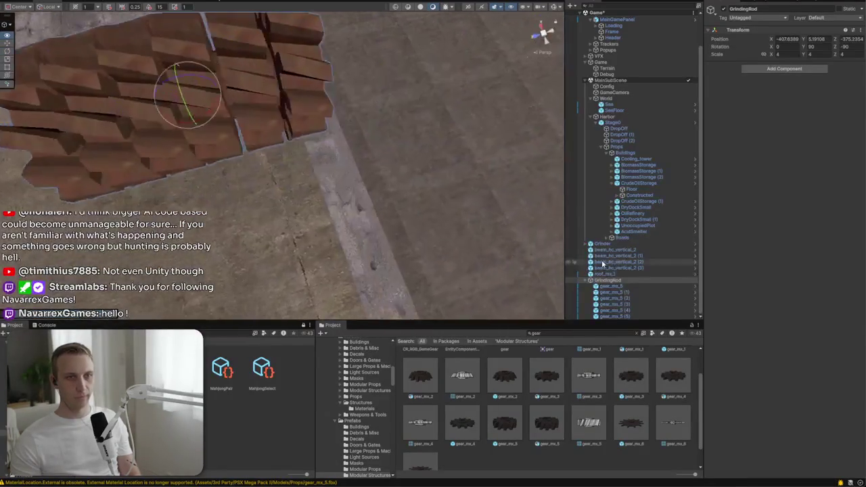
{"action": "left_click", "coordinate": [612, 286]}
{"action": "left_click", "coordinate": [626, 310], "text": "shift"}
{"action": "key", "text": "w"}
{"action": "key", "text": "ctrl+d"}
{"action": "mouse_move", "coordinate": [410, 135]}
{"action": "left_mouse_down"}
{"action": "mouse_move", "coordinate": [308, 133]}
{"action": "mouse_move", "coordinate": [328, 137]}
{"action": "left_mouse_up"}
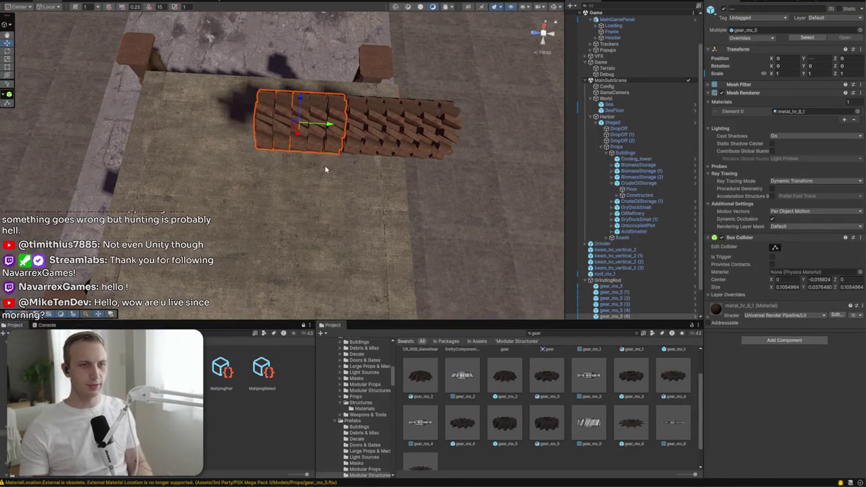
Move the whole GrindingRod lower along the hopper top, to Y 4.684 and Z -374.848
{"action": "left_click", "coordinate": [607, 280]}
{"action": "left_click_drag", "start_coordinate": [374, 130], "coordinate": [297, 123]}
{"action": "mouse_move", "coordinate": [367, 180]}
{"action": "left_mouse_down"}
{"action": "mouse_move", "coordinate": [361, 213]}
{"action": "mouse_move", "coordinate": [301, 186]}
{"action": "mouse_move", "coordinate": [251, 131]}
{"action": "mouse_move", "coordinate": [260, 130]}
{"action": "mouse_move", "coordinate": [268, 208]}
{"action": "mouse_move", "coordinate": [224, 203]}
{"action": "left_mouse_up"}
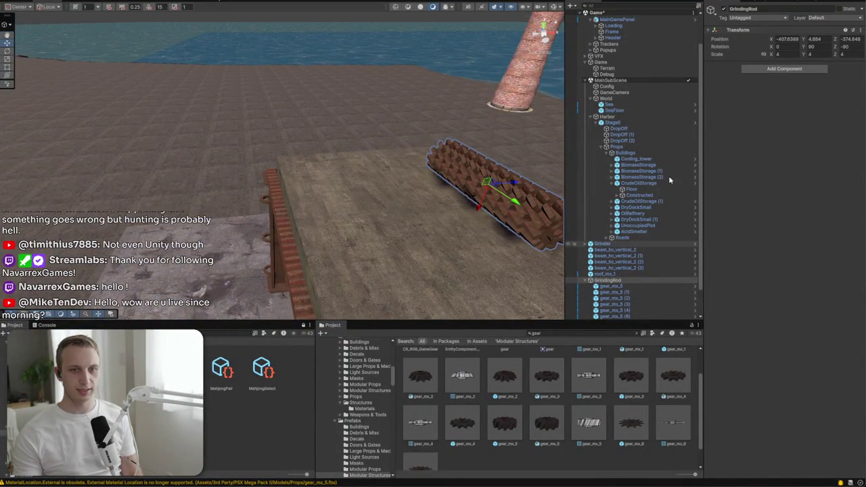
Scale GrindingRod uniformly to 7 after trying 5.5 and 5, then duplicate it as GrindingRod (1)
{"action": "type", "text": "5.5"}
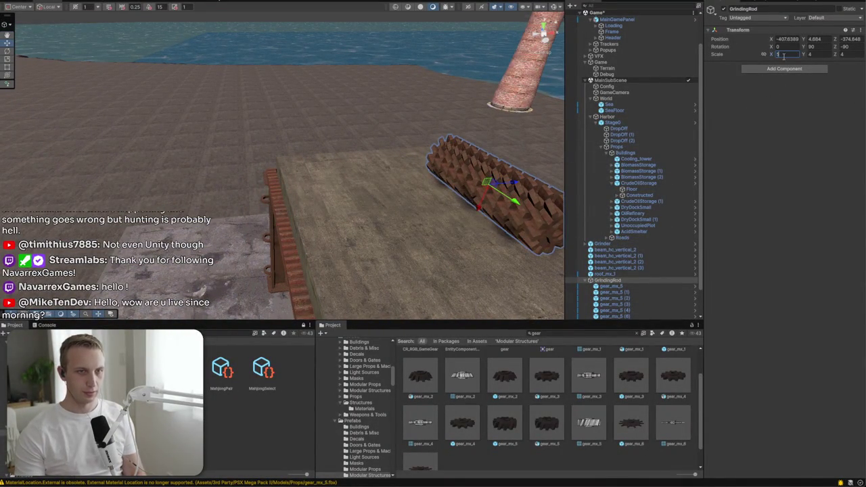
{"action": "key", "text": "Tab"}
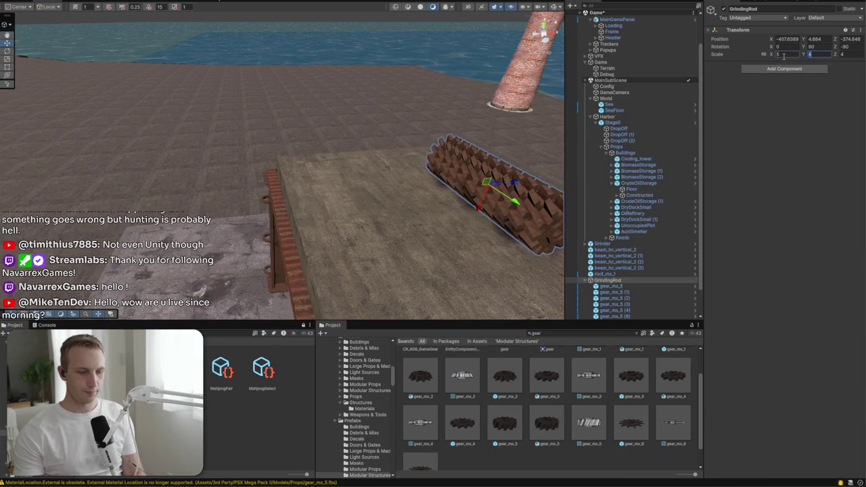
{"action": "type", "text": "5"}
{"action": "key", "text": "Tab"}
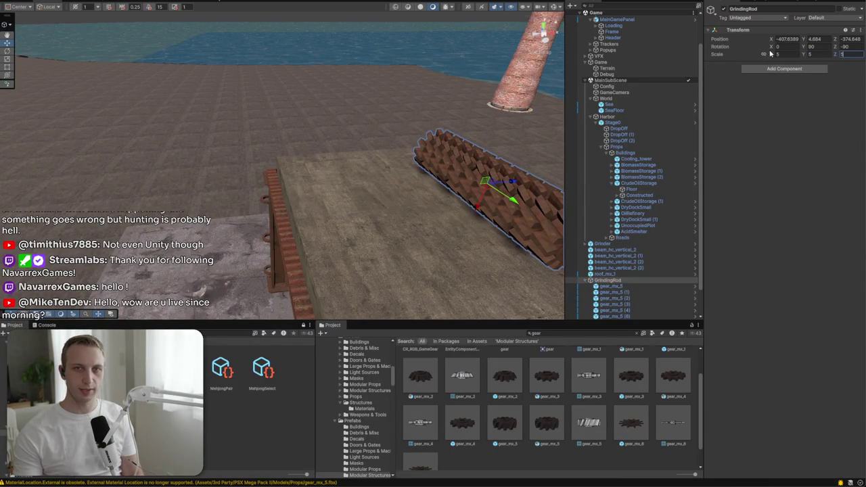
{"action": "key", "text": "f"}
{"action": "mouse_move", "coordinate": [379, 223]}
{"action": "left_mouse_down"}
{"action": "mouse_move", "coordinate": [421, 230]}
{"action": "mouse_move", "coordinate": [352, 226]}
{"action": "mouse_move", "coordinate": [359, 226]}
{"action": "mouse_move", "coordinate": [339, 200]}
{"action": "mouse_move", "coordinate": [326, 201]}
{"action": "left_mouse_up"}
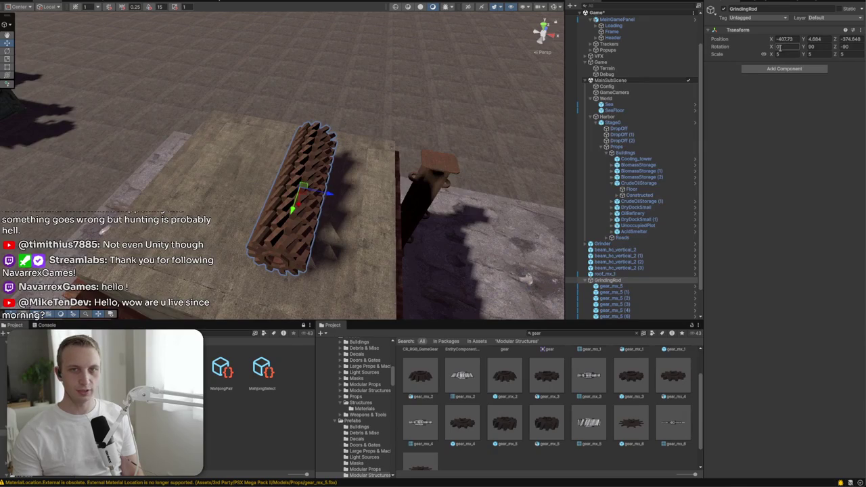
{"action": "type", "text": "7"}
{"action": "key", "text": "Return"}
{"action": "mouse_move", "coordinate": [527, 203]}
{"action": "left_mouse_down"}
{"action": "mouse_move", "coordinate": [556, 200]}
{"action": "mouse_move", "coordinate": [421, 160]}
{"action": "mouse_move", "coordinate": [319, 164]}
{"action": "mouse_move", "coordinate": [425, 193]}
{"action": "mouse_move", "coordinate": [236, 132]}
{"action": "mouse_move", "coordinate": [409, 154]}
{"action": "left_mouse_up"}
{"action": "key", "text": "ctrl+d"}
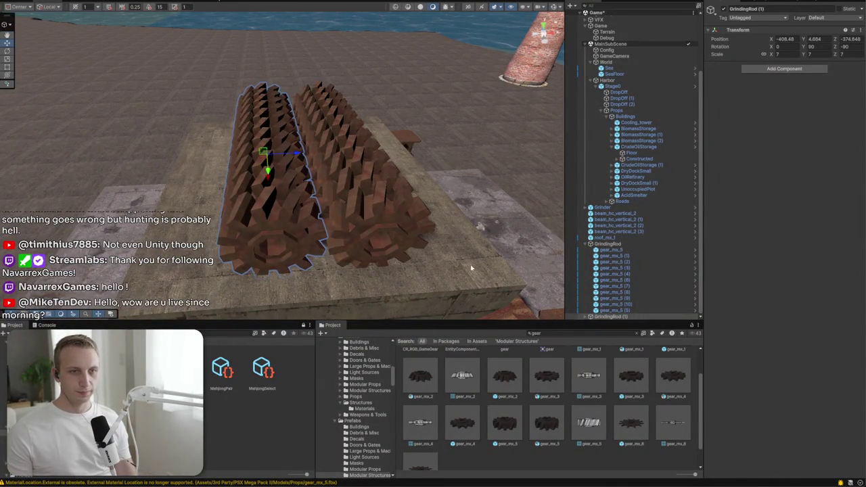
{"action": "scroll", "coordinate": [530, 396], "scroll_direction": "up", "scroll_amount": 2}
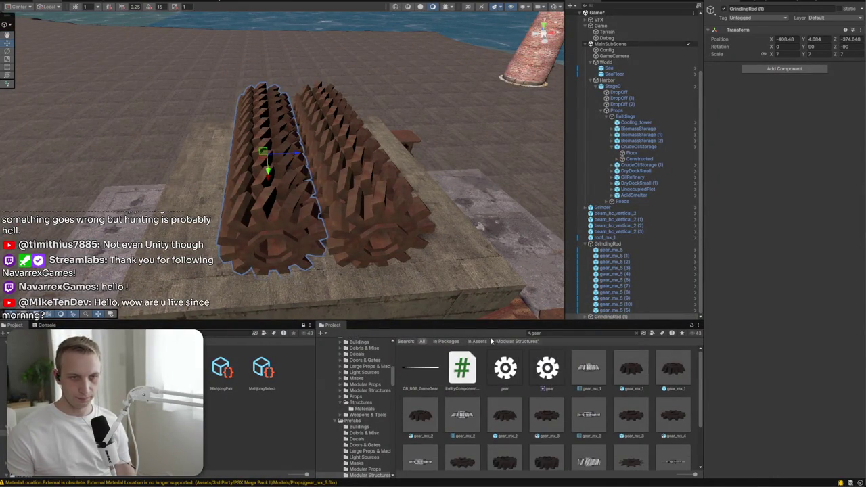
Clear the 'gear' search and drop a roof_mh_4_b_1 piece on the plot under the hopper
{"action": "key", "text": "e"}
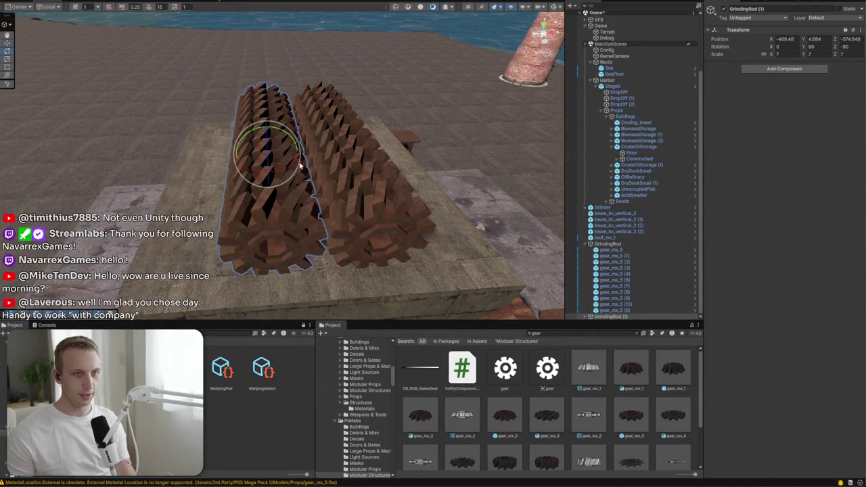
{"action": "mouse_move", "coordinate": [293, 145]}
{"action": "left_mouse_down"}
{"action": "mouse_move", "coordinate": [396, 199]}
{"action": "mouse_move", "coordinate": [390, 223]}
{"action": "mouse_move", "coordinate": [238, 212]}
{"action": "mouse_move", "coordinate": [268, 166]}
{"action": "mouse_move", "coordinate": [194, 193]}
{"action": "mouse_move", "coordinate": [284, 215]}
{"action": "mouse_move", "coordinate": [298, 245]}
{"action": "left_mouse_up"}
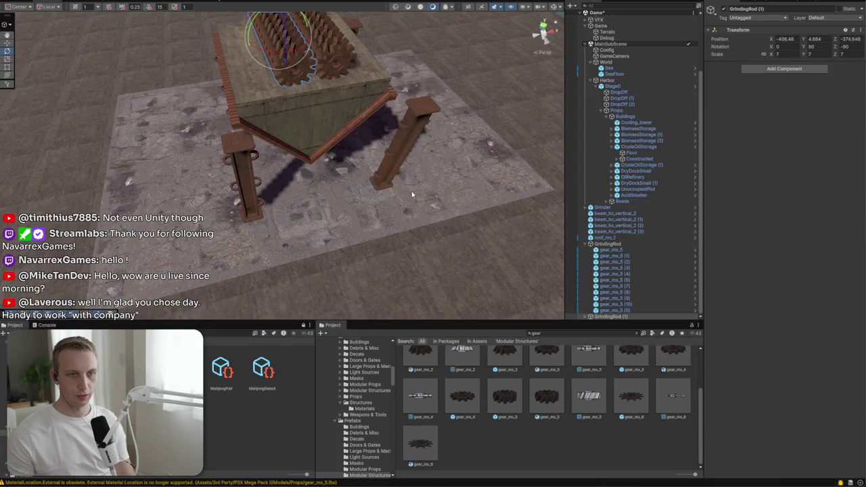
{"action": "key", "text": "BackSpace"}
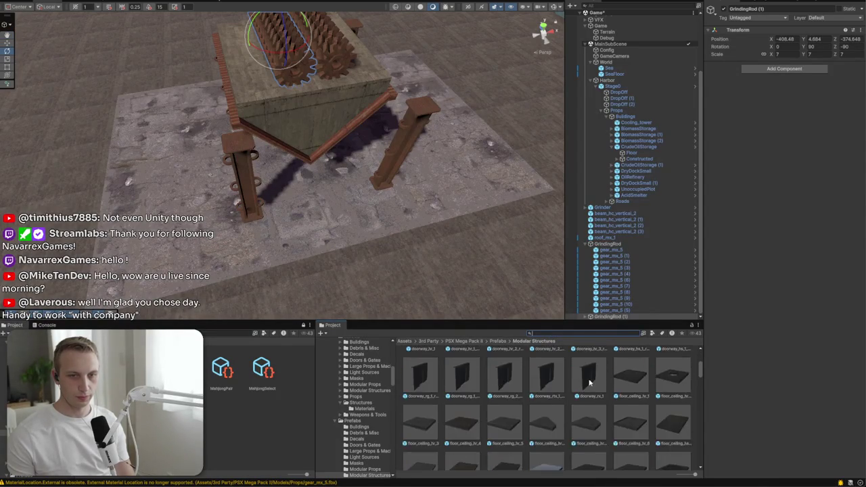
{"action": "scroll", "coordinate": [573, 401], "scroll_direction": "down", "scroll_amount": 5}
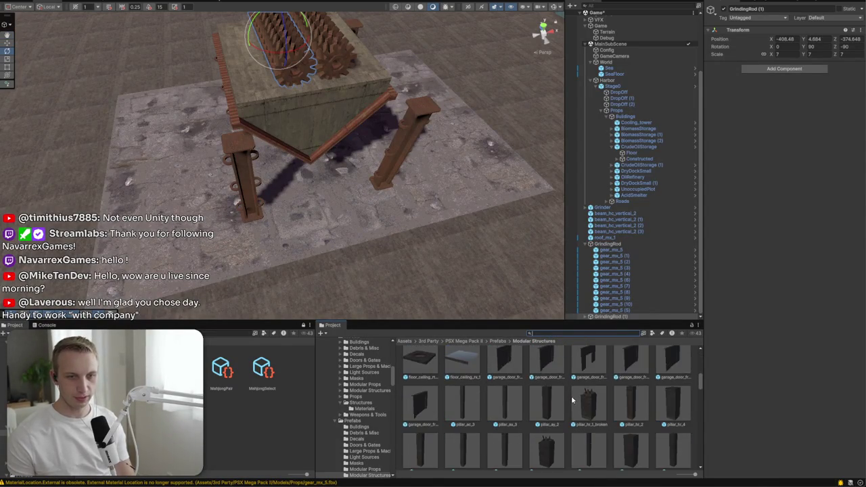
{"action": "scroll", "coordinate": [570, 400], "scroll_direction": "down", "scroll_amount": 5}
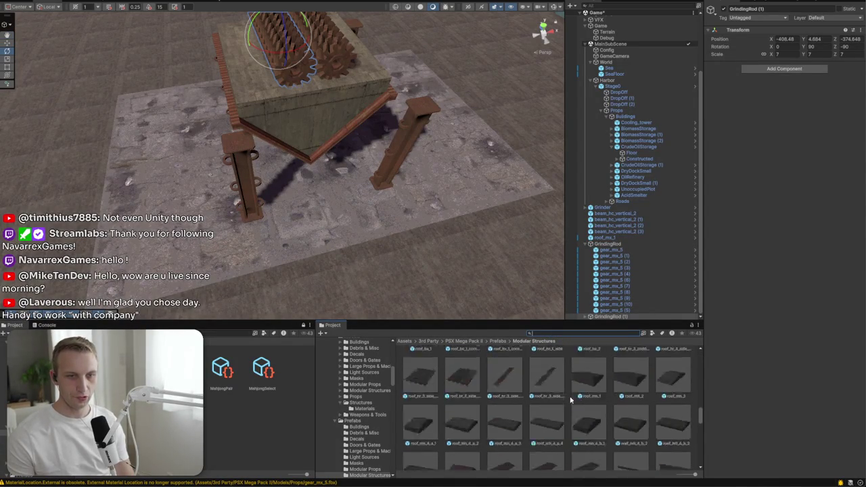
{"action": "mouse_move", "coordinate": [592, 452]}
{"action": "left_mouse_down"}
{"action": "mouse_move", "coordinate": [461, 447]}
{"action": "mouse_move", "coordinate": [317, 219]}
{"action": "left_mouse_up"}
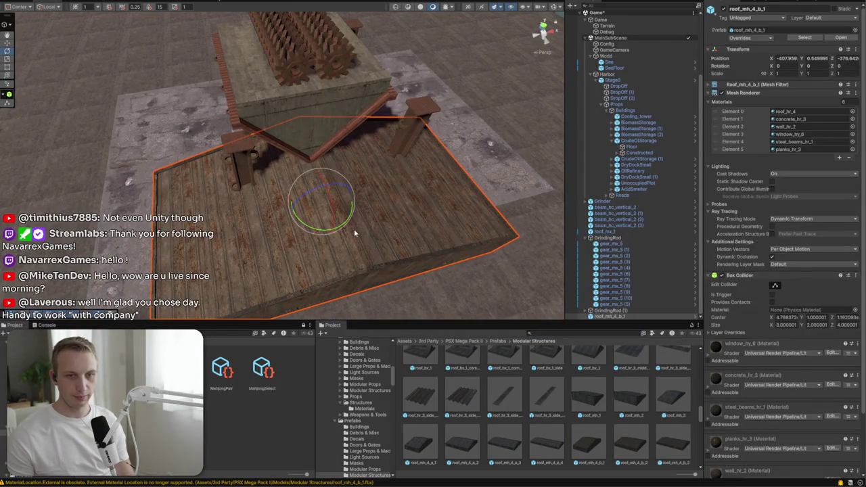
Flip the roof_mh_4_b_1 piece 180° on Z and set its width scale to 0.8
{"action": "key", "text": "t"}
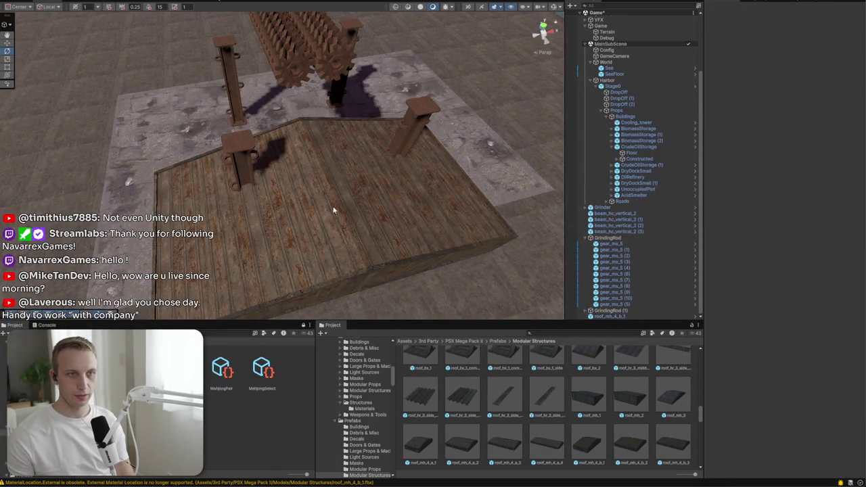
{"action": "key", "text": "r"}
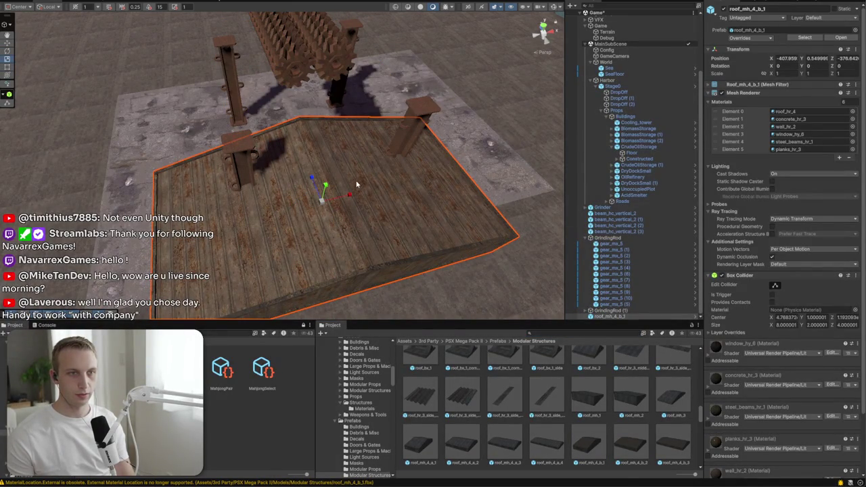
{"action": "left_click_drag", "start_coordinate": [343, 189], "coordinate": [220, 196]}
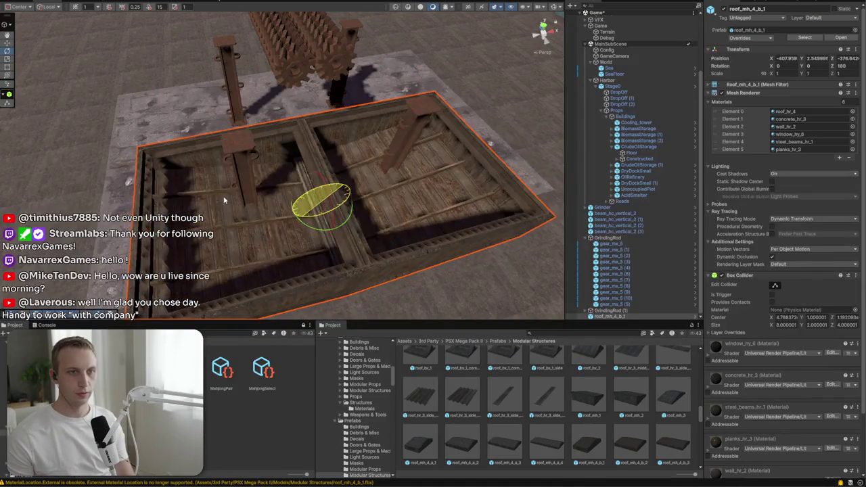
{"action": "key", "text": "t"}
{"action": "left_click_drag", "start_coordinate": [464, 171], "coordinate": [353, 192]}
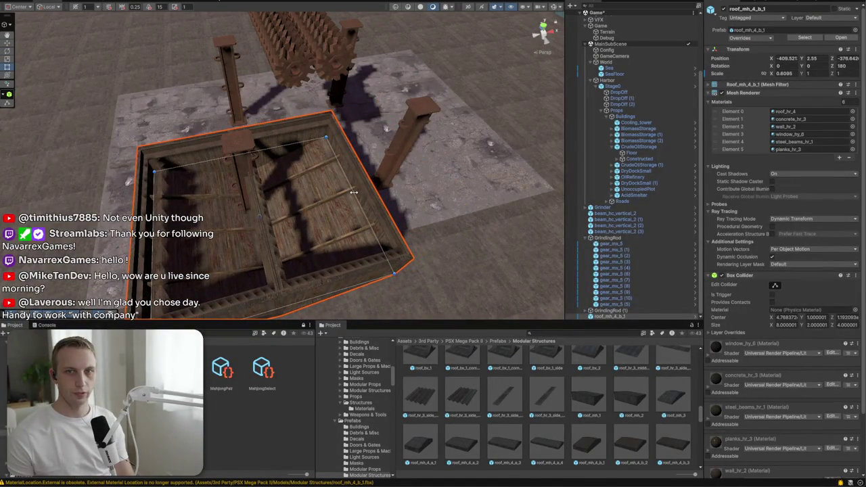
{"action": "type", "text": "0.8"}
{"action": "key", "text": "Return"}
Shrink the roof trough to 0.4366 × 0.7277 × 0.7277 so it fits atop the legs
{"action": "mouse_move", "coordinate": [216, 233]}
{"action": "left_mouse_down"}
{"action": "mouse_move", "coordinate": [343, 184]}
{"action": "mouse_move", "coordinate": [222, 136]}
{"action": "mouse_move", "coordinate": [229, 140]}
{"action": "mouse_move", "coordinate": [227, 91]}
{"action": "mouse_move", "coordinate": [340, 119]}
{"action": "mouse_move", "coordinate": [304, 203]}
{"action": "left_mouse_up"}
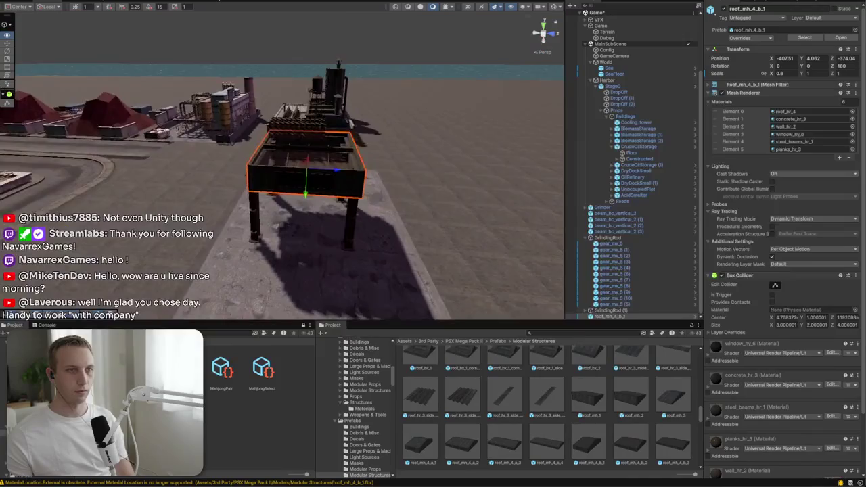
{"action": "key", "text": "f"}
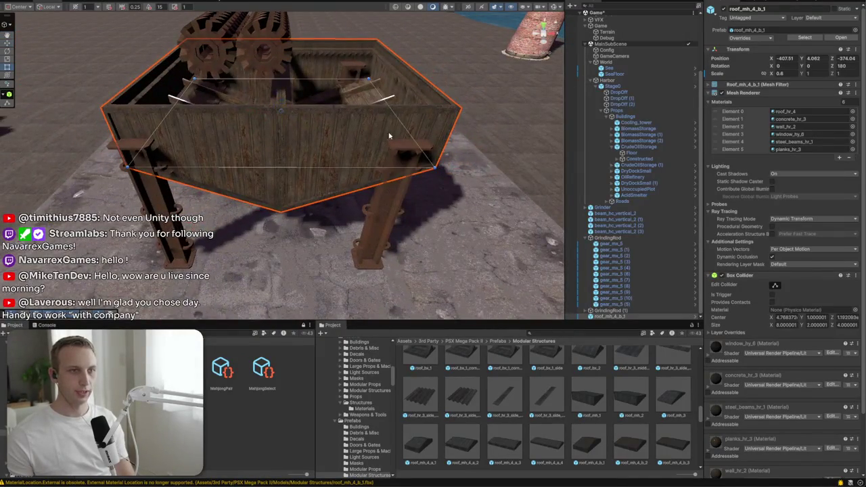
{"action": "left_click_drag", "start_coordinate": [766, 76], "coordinate": [744, 77]}
{"action": "mouse_move", "coordinate": [331, 116]}
{"action": "left_mouse_down"}
{"action": "mouse_move", "coordinate": [308, 163]}
{"action": "mouse_move", "coordinate": [259, 155]}
{"action": "mouse_move", "coordinate": [236, 178]}
{"action": "mouse_move", "coordinate": [228, 169]}
{"action": "mouse_move", "coordinate": [236, 183]}
{"action": "mouse_move", "coordinate": [228, 171]}
{"action": "left_mouse_up"}
{"action": "mouse_move", "coordinate": [300, 196]}
{"action": "left_mouse_down"}
{"action": "mouse_move", "coordinate": [318, 223]}
{"action": "mouse_move", "coordinate": [344, 230]}
{"action": "mouse_move", "coordinate": [385, 211]}
{"action": "mouse_move", "coordinate": [439, 220]}
{"action": "left_mouse_up"}
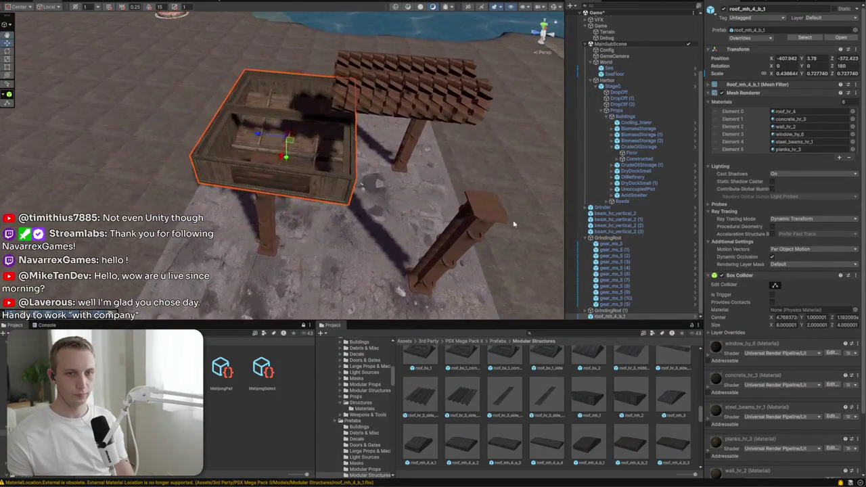
{"action": "left_click", "coordinate": [629, 311]}
{"action": "left_click", "coordinate": [585, 238]}
{"action": "left_click", "coordinate": [598, 304], "text": "shift"}
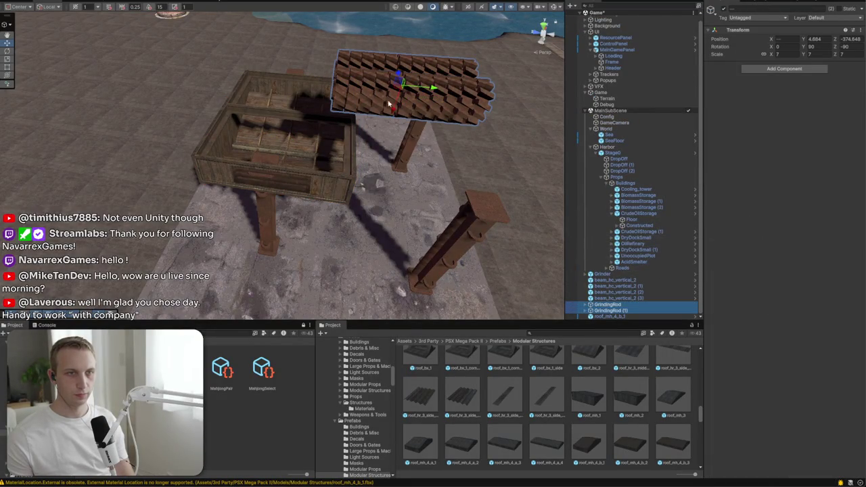
Move both grinding rods over the wooden box, lower them and set their scale to 8
{"action": "mouse_move", "coordinate": [432, 88]}
{"action": "left_mouse_down"}
{"action": "mouse_move", "coordinate": [315, 90]}
{"action": "mouse_move", "coordinate": [286, 111]}
{"action": "left_mouse_up"}
{"action": "scroll", "coordinate": [286, 112], "scroll_direction": "up", "scroll_amount": 5}
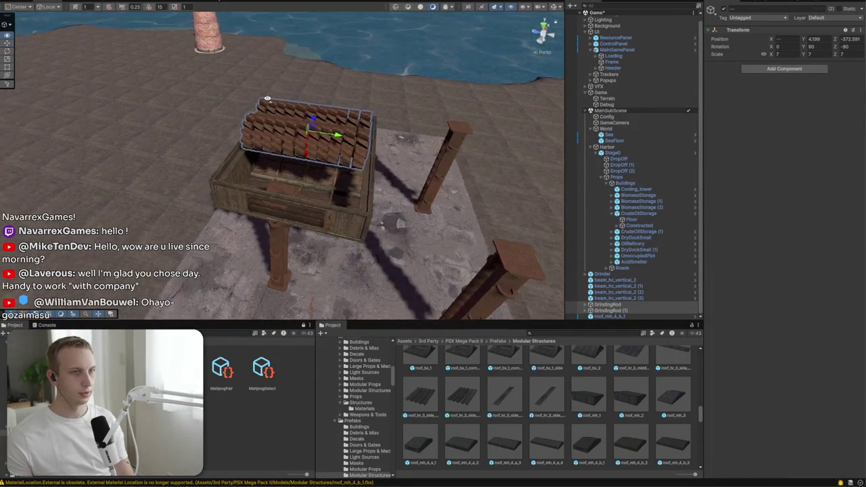
{"action": "scroll", "coordinate": [116, 132], "scroll_direction": "down", "scroll_amount": 5}
{"action": "mouse_move", "coordinate": [120, 132]}
{"action": "left_mouse_down"}
{"action": "mouse_move", "coordinate": [258, 188]}
{"action": "mouse_move", "coordinate": [237, 177]}
{"action": "mouse_move", "coordinate": [244, 175]}
{"action": "left_mouse_up"}
{"action": "mouse_move", "coordinate": [254, 169]}
{"action": "left_mouse_down"}
{"action": "mouse_move", "coordinate": [304, 149]}
{"action": "mouse_move", "coordinate": [448, 201]}
{"action": "mouse_move", "coordinate": [503, 185]}
{"action": "left_mouse_up"}
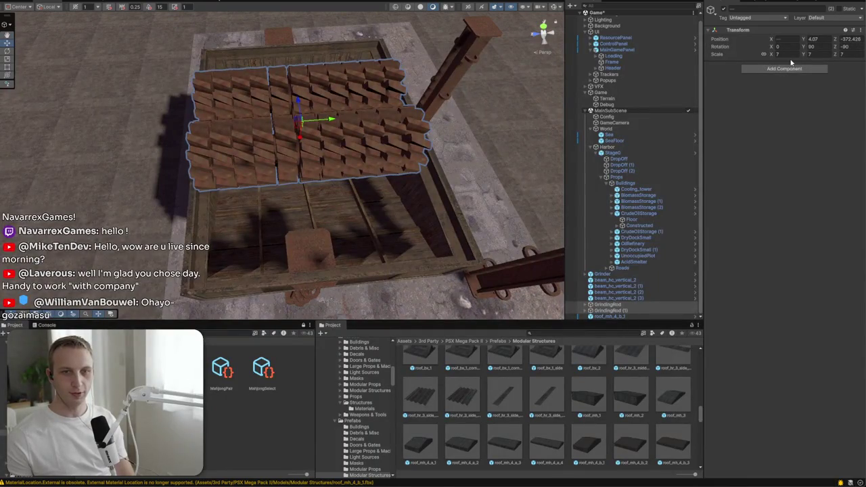
{"action": "type", "text": "8"}
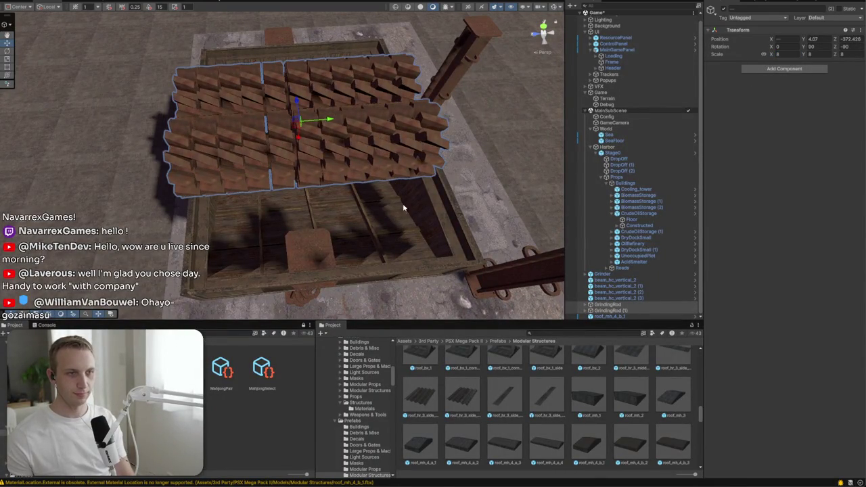
{"action": "left_click_drag", "start_coordinate": [403, 208], "coordinate": [392, 206]}
Slide the rods deeper into the box to Y 4.07, undoing a trial tilt
{"action": "mouse_move", "coordinate": [204, 123]}
{"action": "left_mouse_down"}
{"action": "mouse_move", "coordinate": [187, 129]}
{"action": "mouse_move", "coordinate": [228, 112]}
{"action": "mouse_move", "coordinate": [284, 110]}
{"action": "mouse_move", "coordinate": [200, 81]}
{"action": "mouse_move", "coordinate": [115, 109]}
{"action": "mouse_move", "coordinate": [6, 75]}
{"action": "left_mouse_up"}
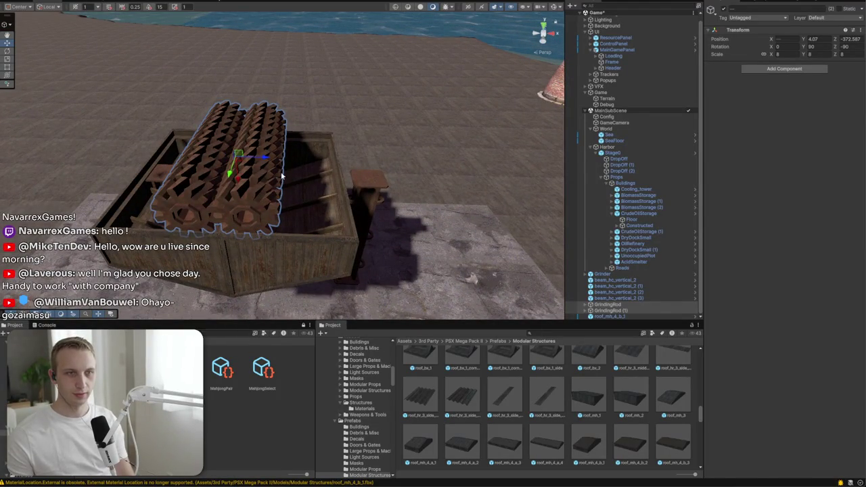
{"action": "left_click_drag", "start_coordinate": [263, 160], "coordinate": [313, 159]}
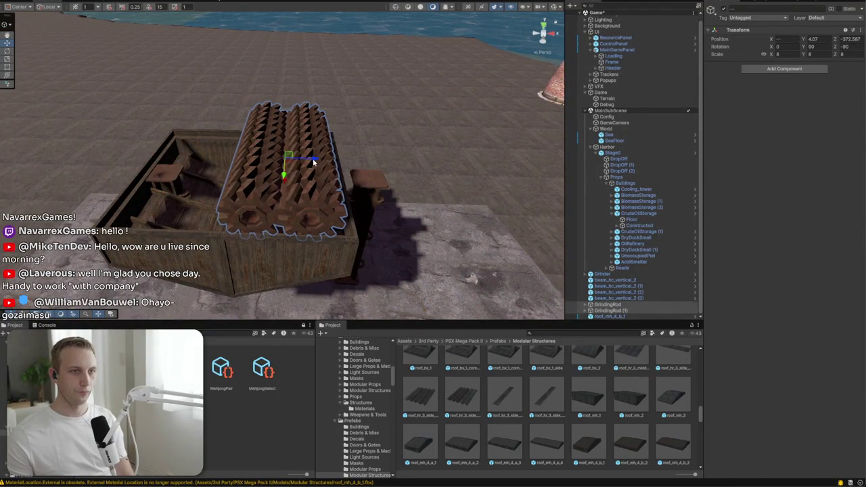
{"action": "key", "text": "ctrl+d"}
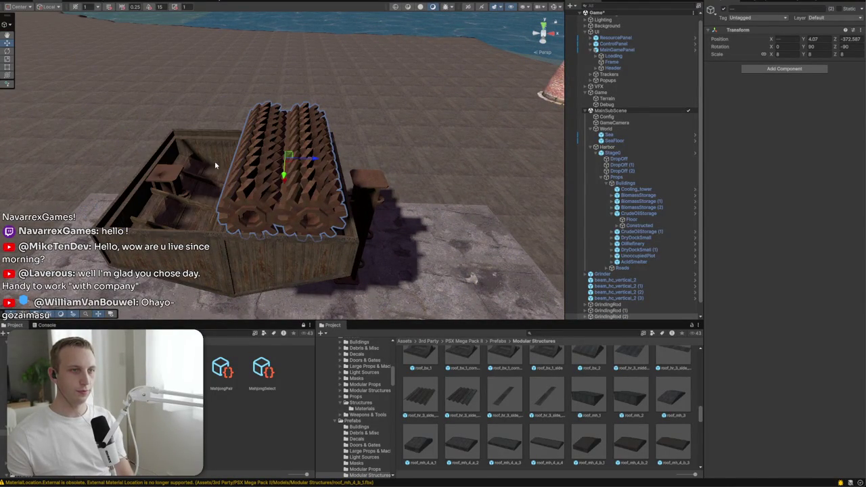
{"action": "left_click_drag", "start_coordinate": [315, 157], "coordinate": [289, 144]}
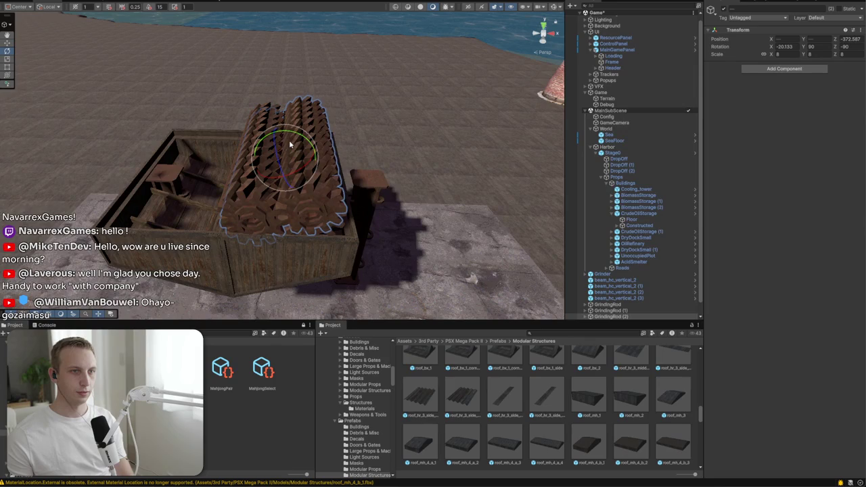
{"action": "key", "text": "ctrl+z"}
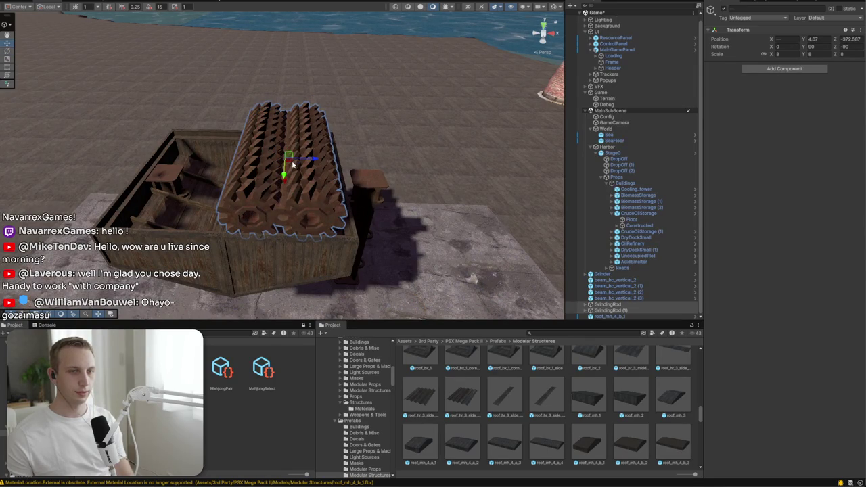
{"action": "scroll", "coordinate": [311, 202], "scroll_direction": "up", "scroll_amount": 3}
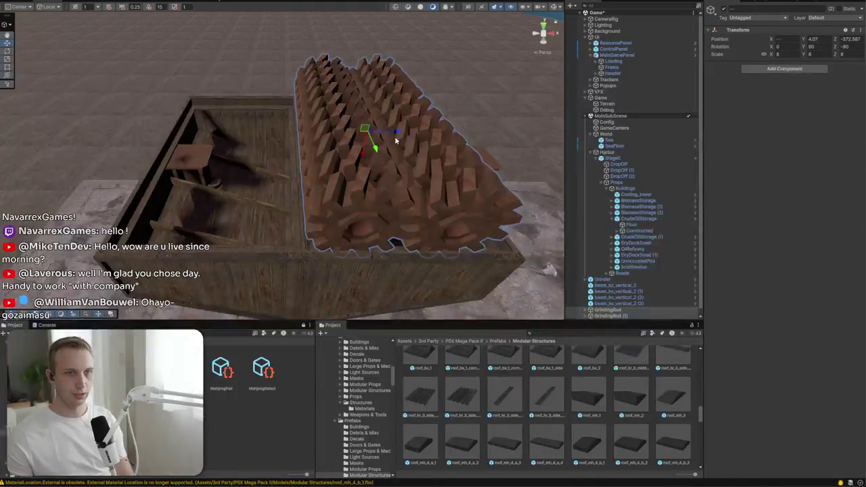
{"action": "left_click_drag", "start_coordinate": [396, 140], "coordinate": [326, 145]}
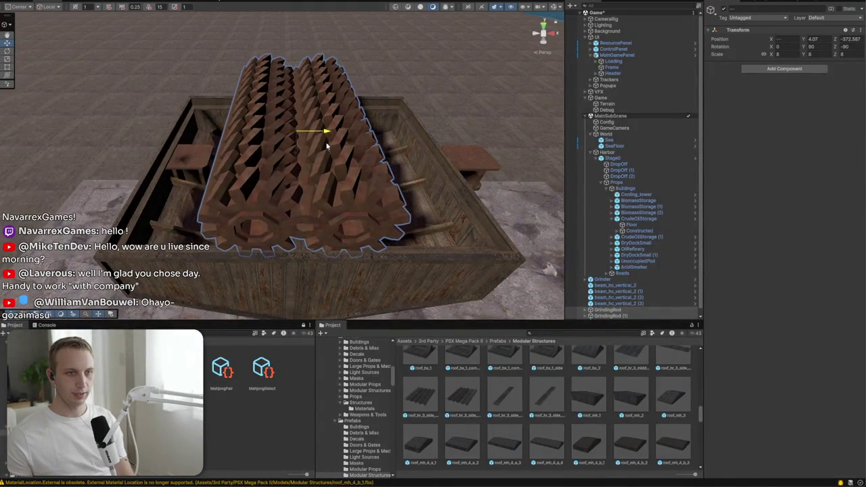
{"action": "scroll", "coordinate": [470, 391], "scroll_direction": "up", "scroll_amount": 1}
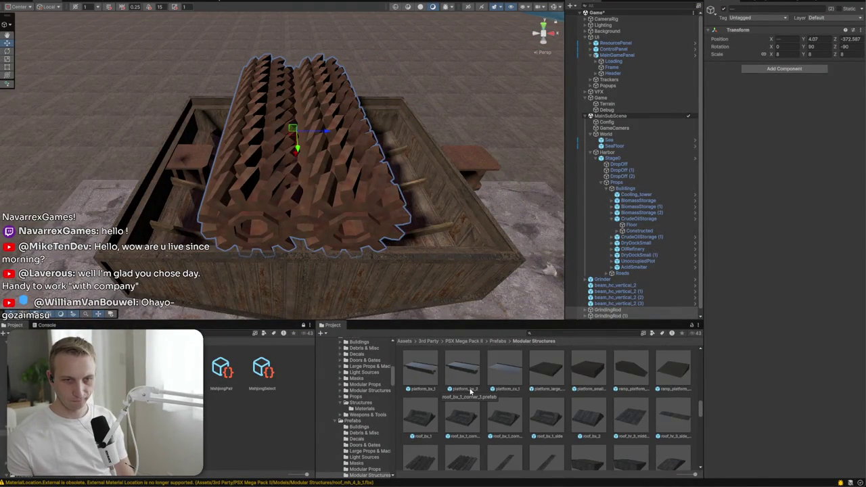
{"action": "scroll", "coordinate": [495, 384], "scroll_direction": "down", "scroll_amount": 3}
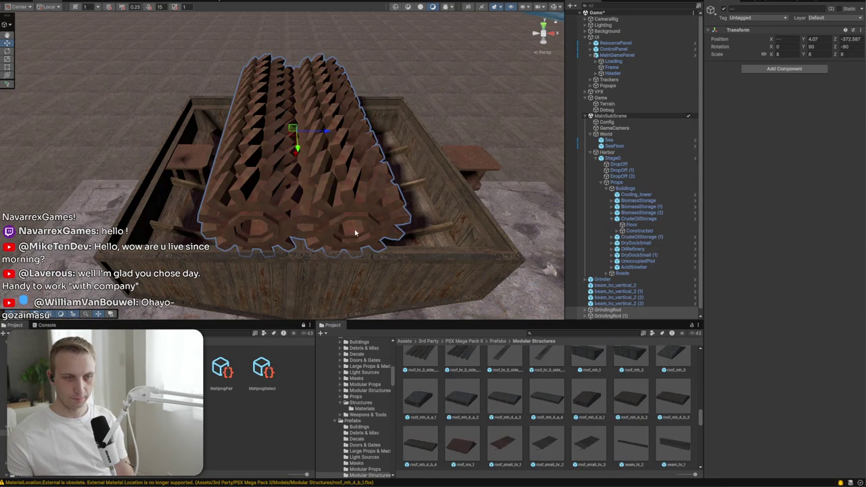
{"action": "scroll", "coordinate": [329, 187], "scroll_direction": "down", "scroll_amount": 5}
{"action": "mouse_move", "coordinate": [329, 188]}
{"action": "left_mouse_down"}
{"action": "mouse_move", "coordinate": [319, 228]}
{"action": "mouse_move", "coordinate": [221, 215]}
{"action": "mouse_move", "coordinate": [138, 242]}
{"action": "left_mouse_up"}
{"action": "left_click", "coordinate": [229, 223]}
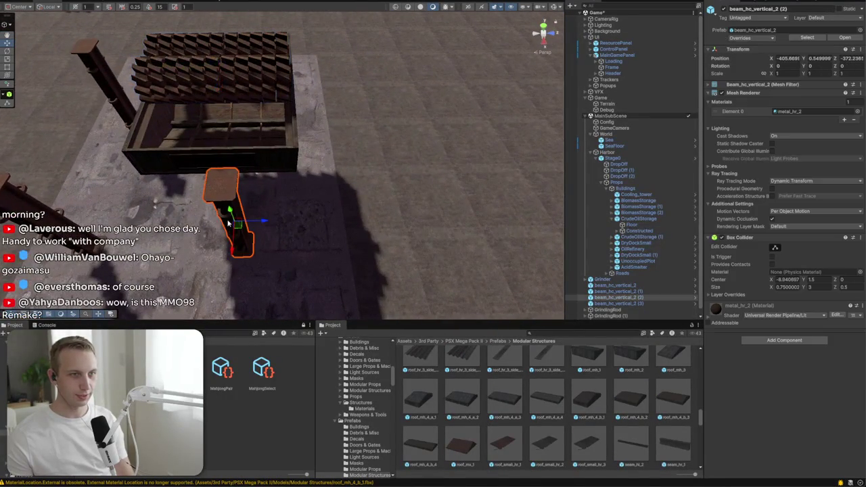
Move the lower-left and front-left beam legs under the box's corners
{"action": "left_click_drag", "start_coordinate": [242, 230], "coordinate": [285, 204]}
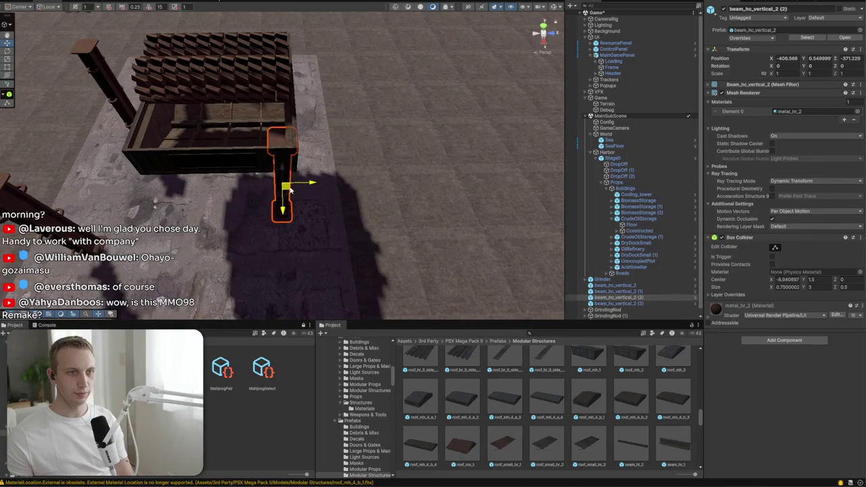
{"action": "left_click_drag", "start_coordinate": [107, 247], "coordinate": [116, 235]}
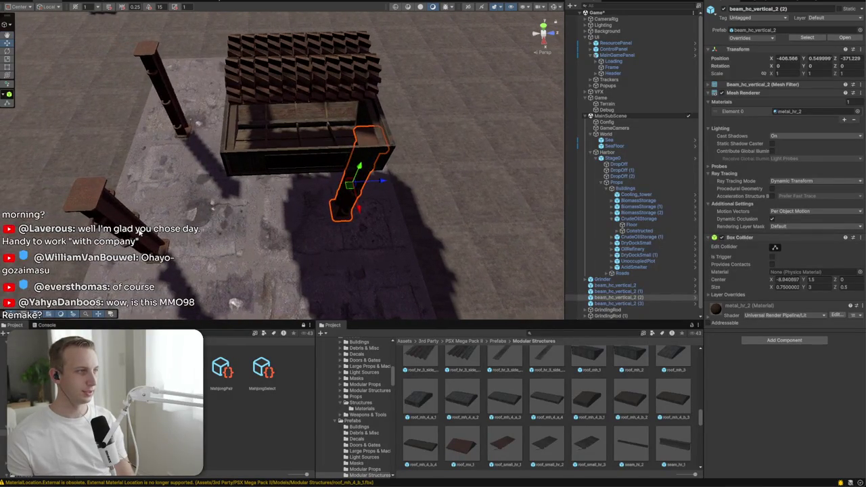
{"action": "left_click", "coordinate": [138, 232]}
{"action": "key", "text": "f"}
{"action": "mouse_move", "coordinate": [324, 163]}
{"action": "left_mouse_down"}
{"action": "mouse_move", "coordinate": [264, 196]}
{"action": "mouse_move", "coordinate": [220, 183]}
{"action": "left_mouse_up"}
{"action": "left_click", "coordinate": [262, 199]}
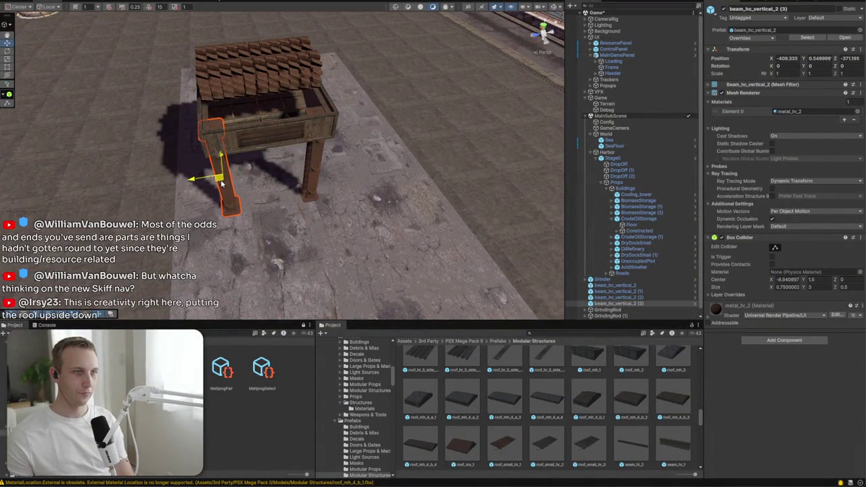
{"action": "key", "text": "f"}
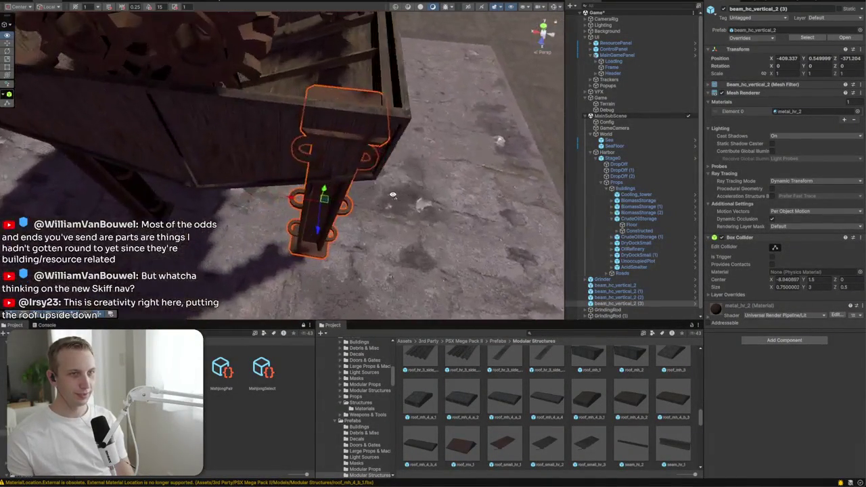
{"action": "mouse_move", "coordinate": [279, 207]}
{"action": "left_mouse_down"}
{"action": "mouse_move", "coordinate": [287, 208]}
{"action": "mouse_move", "coordinate": [5, 110]}
{"action": "mouse_move", "coordinate": [261, 178]}
{"action": "left_mouse_up"}
Nudge the centre and left legs together into line beneath the hopper box
{"action": "left_click_drag", "start_coordinate": [251, 271], "coordinate": [290, 226]}
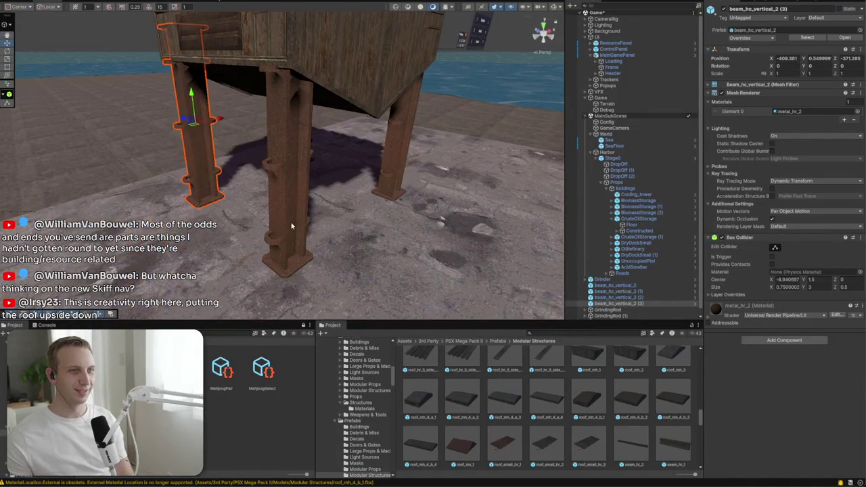
{"action": "left_click", "coordinate": [292, 226]}
{"action": "left_click", "coordinate": [202, 160], "text": "shift"}
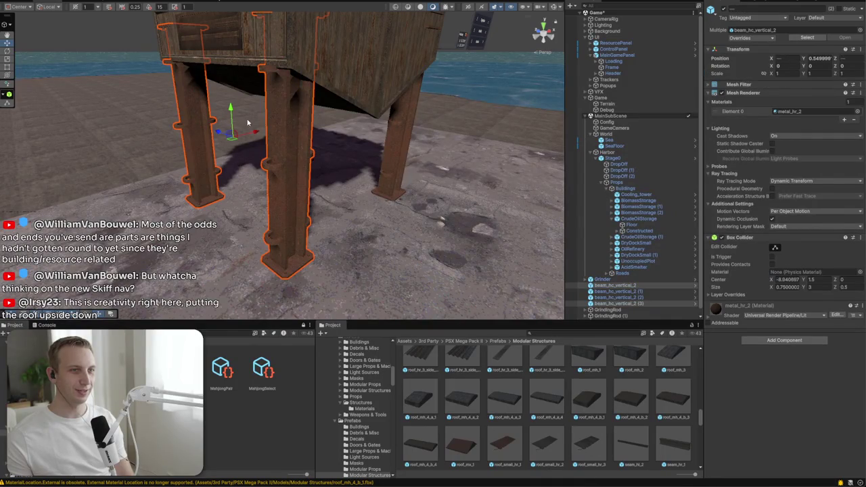
{"action": "left_click_drag", "start_coordinate": [255, 133], "coordinate": [258, 133]}
{"action": "left_click_drag", "start_coordinate": [467, 315], "coordinate": [333, 253]}
{"action": "scroll", "coordinate": [539, 400], "scroll_direction": "down", "scroll_amount": 3}
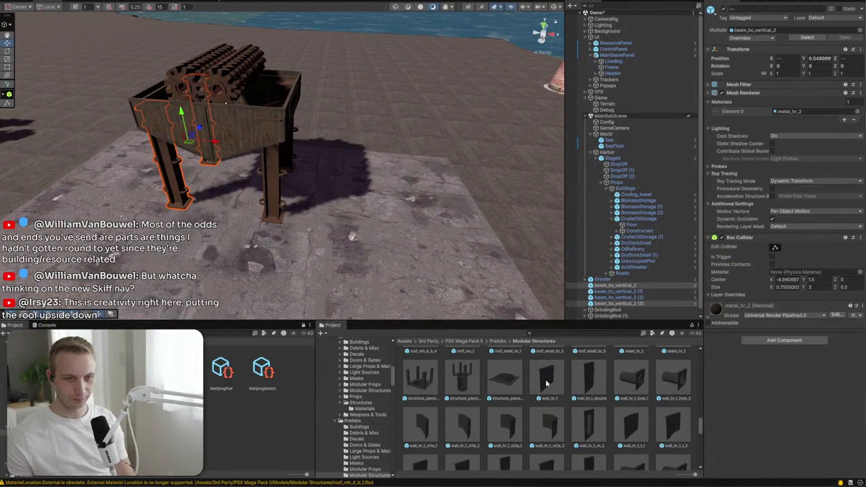
{"action": "mouse_move", "coordinate": [482, 269]}
{"action": "left_mouse_down"}
{"action": "mouse_move", "coordinate": [474, 97]}
{"action": "mouse_move", "coordinate": [639, 312]}
{"action": "left_mouse_up"}
Find the floor_ceiling prefabs and place a floor_ceiling_hr_5_m1a_1 slab beside the hopper
{"action": "scroll", "coordinate": [487, 427], "scroll_direction": "up", "scroll_amount": 2}
{"action": "scroll", "coordinate": [486, 430], "scroll_direction": "down", "scroll_amount": 1}
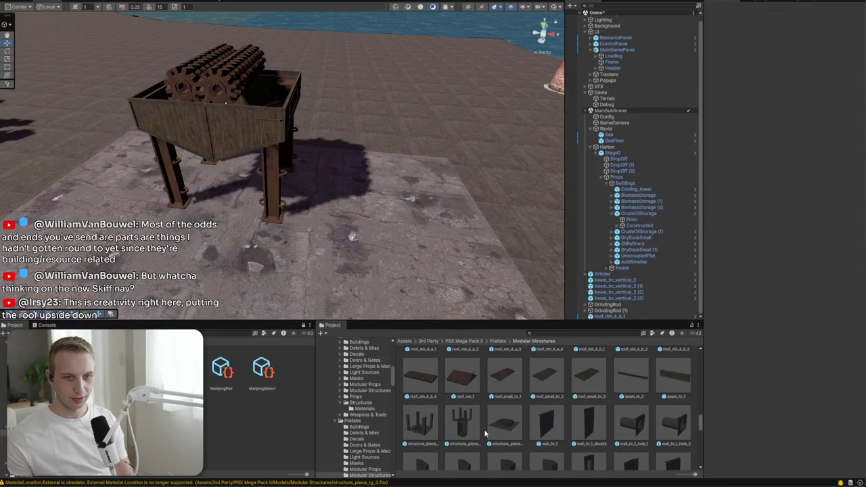
{"action": "mouse_move", "coordinate": [663, 385]}
{"action": "left_mouse_down"}
{"action": "mouse_move", "coordinate": [399, 203]}
{"action": "mouse_move", "coordinate": [473, 196]}
{"action": "mouse_move", "coordinate": [460, 410]}
{"action": "left_mouse_up"}
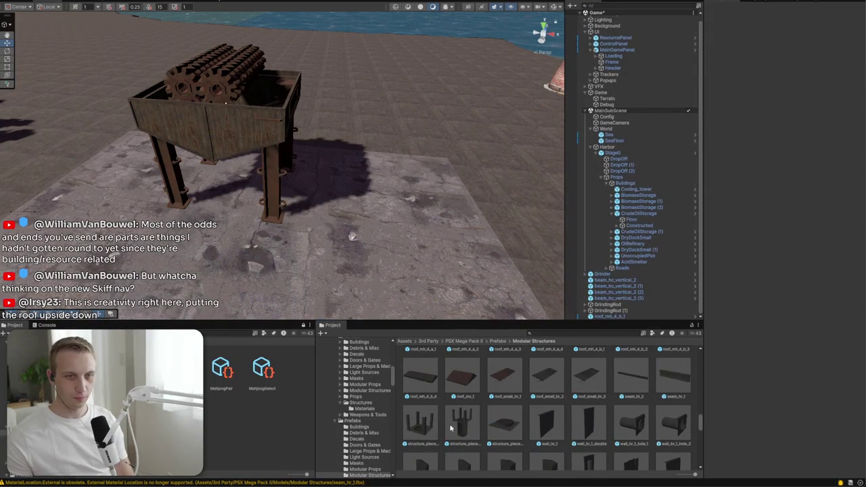
{"action": "scroll", "coordinate": [459, 411], "scroll_direction": "up", "scroll_amount": 4}
{"action": "scroll", "coordinate": [459, 410], "scroll_direction": "up", "scroll_amount": 1}
{"action": "scroll", "coordinate": [492, 418], "scroll_direction": "up", "scroll_amount": 2}
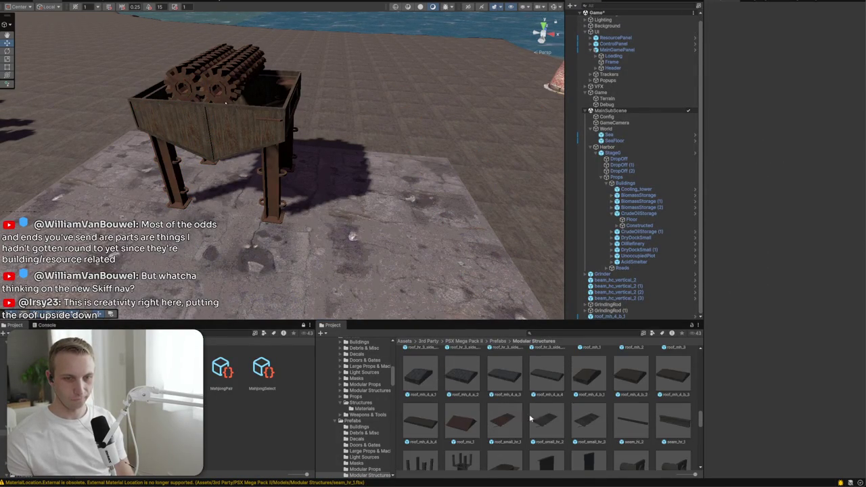
{"action": "scroll", "coordinate": [538, 359], "scroll_direction": "up", "scroll_amount": 4}
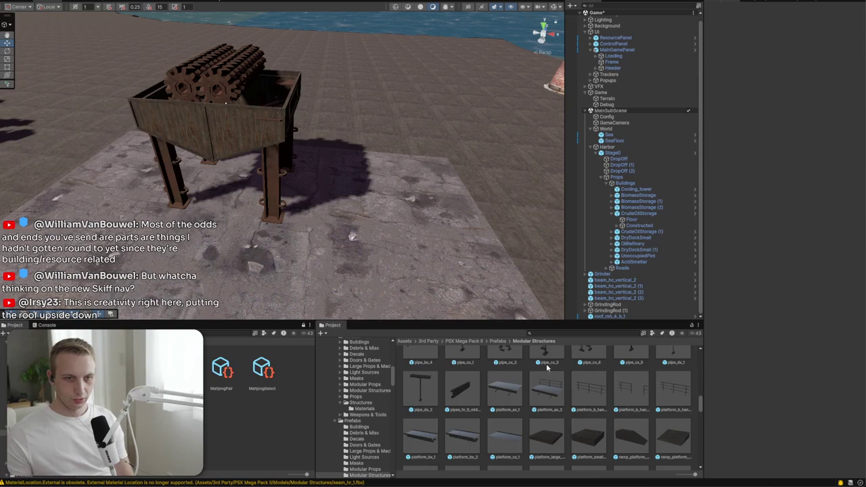
{"action": "scroll", "coordinate": [548, 410], "scroll_direction": "up", "scroll_amount": 5}
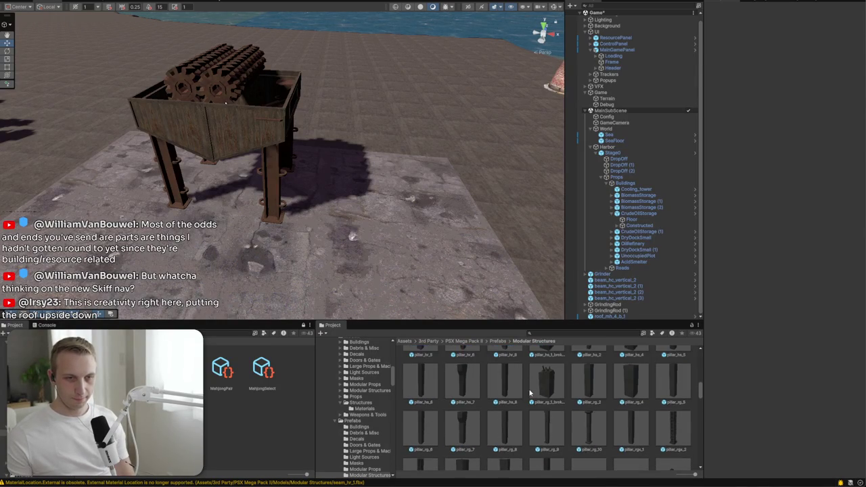
{"action": "scroll", "coordinate": [530, 394], "scroll_direction": "up", "scroll_amount": 4}
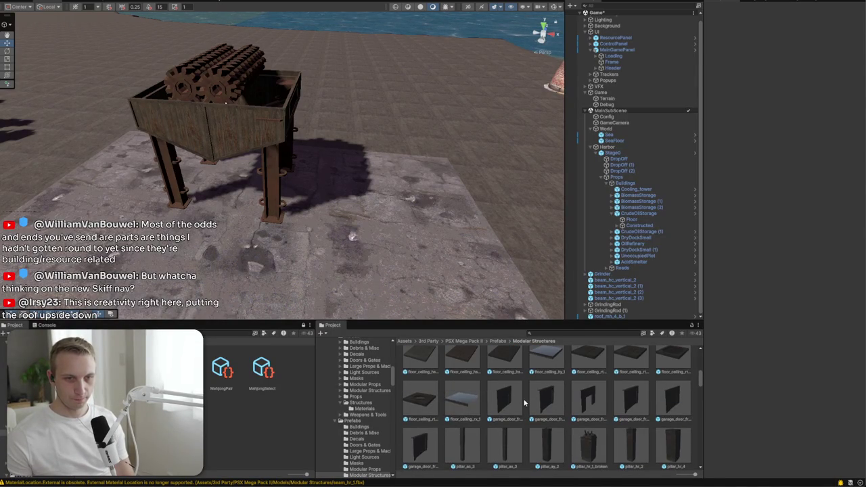
{"action": "mouse_move", "coordinate": [422, 384]}
{"action": "left_mouse_down"}
{"action": "mouse_move", "coordinate": [368, 247]}
{"action": "mouse_move", "coordinate": [502, 317]}
{"action": "left_mouse_up"}
{"action": "scroll", "coordinate": [591, 378], "scroll_direction": "up", "scroll_amount": 3}
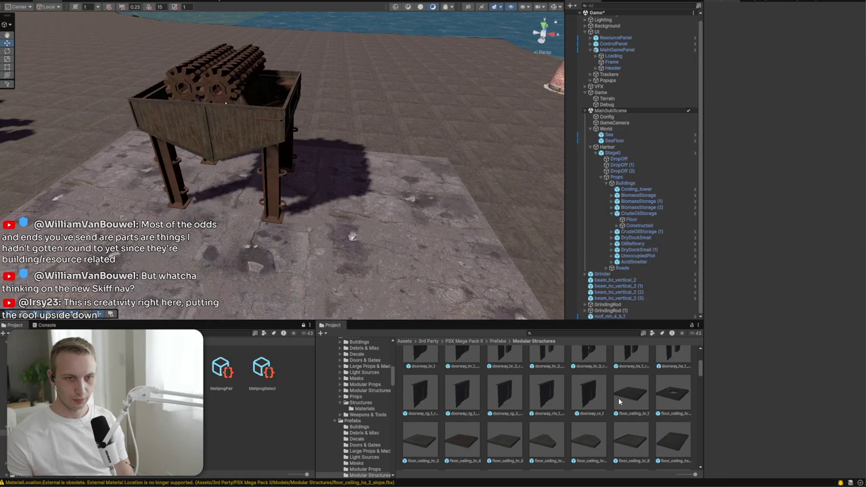
{"action": "scroll", "coordinate": [595, 406], "scroll_direction": "down", "scroll_amount": 2}
{"action": "mouse_move", "coordinate": [332, 255]}
{"action": "left_mouse_down"}
{"action": "mouse_move", "coordinate": [345, 206]}
{"action": "mouse_move", "coordinate": [358, 235]}
{"action": "left_mouse_up"}
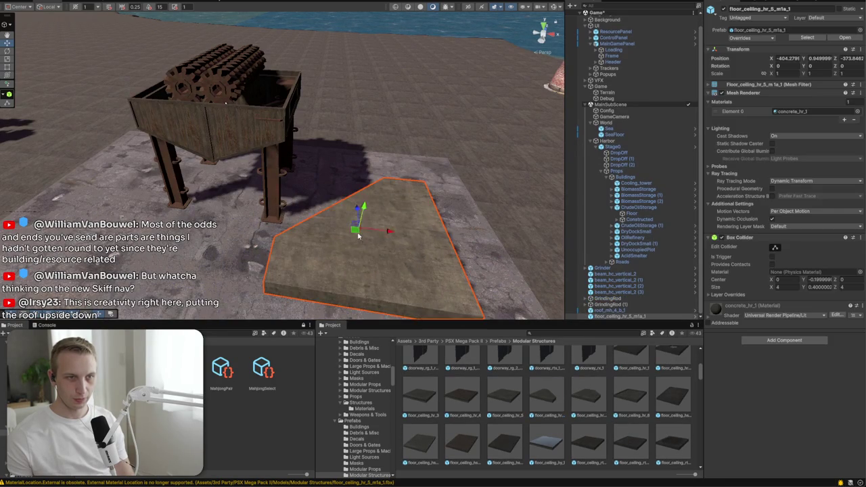
Tip the floor tile 90° on Z, move it against the hopper and scale it to 0.52758
{"action": "mouse_move", "coordinate": [371, 207]}
{"action": "left_mouse_down"}
{"action": "mouse_move", "coordinate": [274, 202]}
{"action": "mouse_move", "coordinate": [408, 247]}
{"action": "mouse_move", "coordinate": [441, 240]}
{"action": "left_mouse_up"}
{"action": "key", "text": "w"}
{"action": "mouse_move", "coordinate": [323, 244]}
{"action": "left_mouse_down"}
{"action": "mouse_move", "coordinate": [287, 191]}
{"action": "mouse_move", "coordinate": [106, 85]}
{"action": "mouse_move", "coordinate": [244, 126]}
{"action": "mouse_move", "coordinate": [232, 128]}
{"action": "mouse_move", "coordinate": [232, 139]}
{"action": "mouse_move", "coordinate": [299, 146]}
{"action": "mouse_move", "coordinate": [301, 165]}
{"action": "left_mouse_up"}
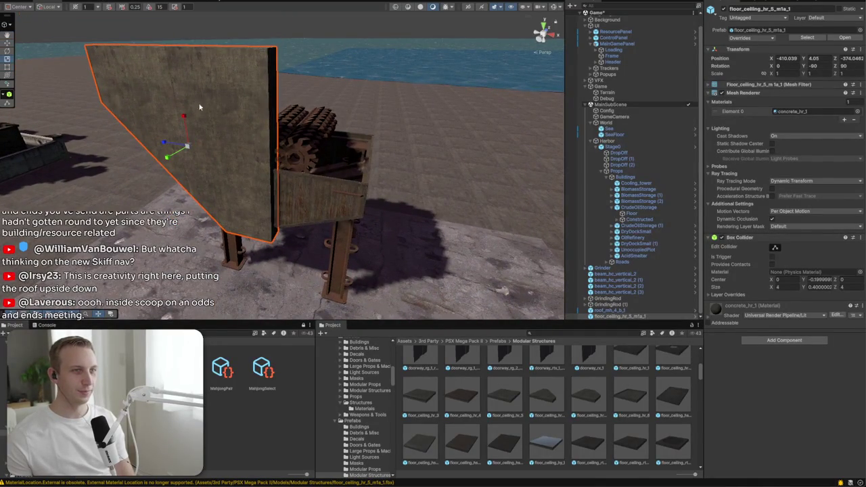
{"action": "mouse_move", "coordinate": [186, 116]}
{"action": "left_mouse_down"}
{"action": "mouse_move", "coordinate": [188, 145]}
{"action": "mouse_move", "coordinate": [236, 176]}
{"action": "left_mouse_up"}
{"action": "mouse_move", "coordinate": [296, 143]}
{"action": "left_mouse_down"}
{"action": "mouse_move", "coordinate": [352, 102]}
{"action": "mouse_move", "coordinate": [368, 107]}
{"action": "mouse_move", "coordinate": [511, 212]}
{"action": "mouse_move", "coordinate": [466, 159]}
{"action": "left_mouse_up"}
{"action": "left_click", "coordinate": [372, 108]}
Fine-tune the side panel's position and place a duplicate on the right-hand pillars
{"action": "left_click", "coordinate": [619, 316]}
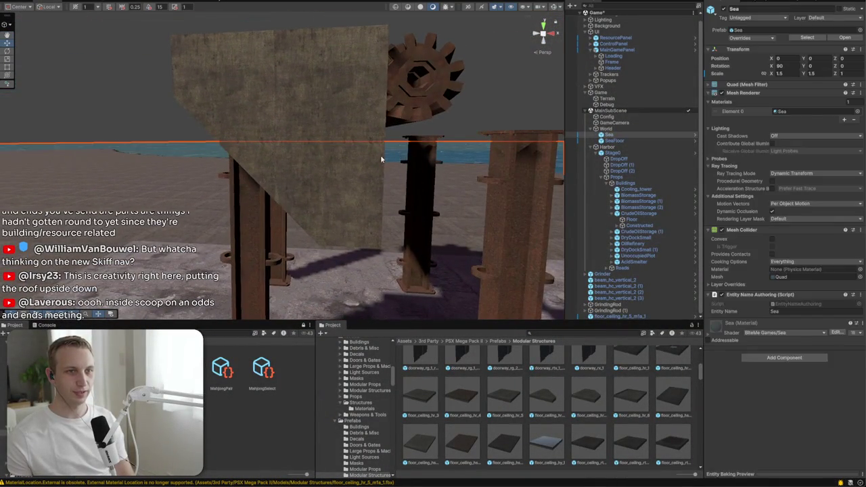
{"action": "key", "text": "f"}
{"action": "mouse_move", "coordinate": [318, 159]}
{"action": "left_mouse_down"}
{"action": "mouse_move", "coordinate": [344, 127]}
{"action": "mouse_move", "coordinate": [367, 136]}
{"action": "mouse_move", "coordinate": [131, 130]}
{"action": "mouse_move", "coordinate": [455, 151]}
{"action": "left_mouse_up"}
{"action": "key", "text": "e"}
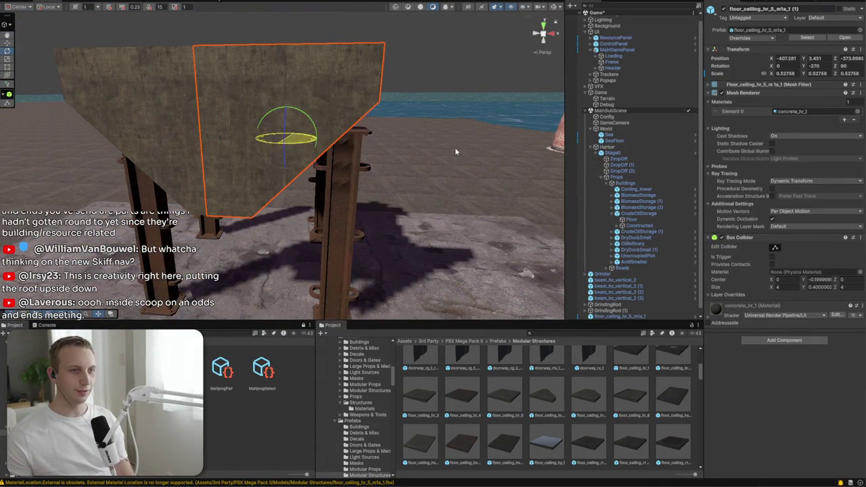
{"action": "left_click_drag", "start_coordinate": [323, 140], "coordinate": [344, 138]}
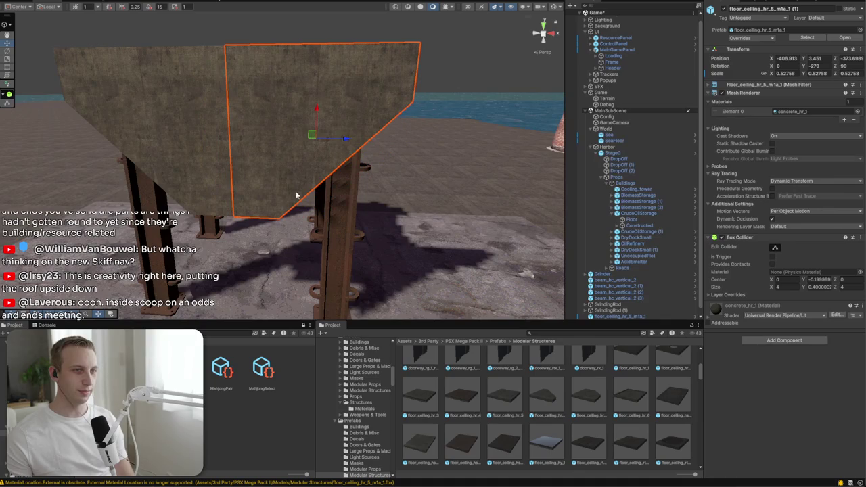
{"action": "left_click_drag", "start_coordinate": [324, 189], "coordinate": [86, 215]}
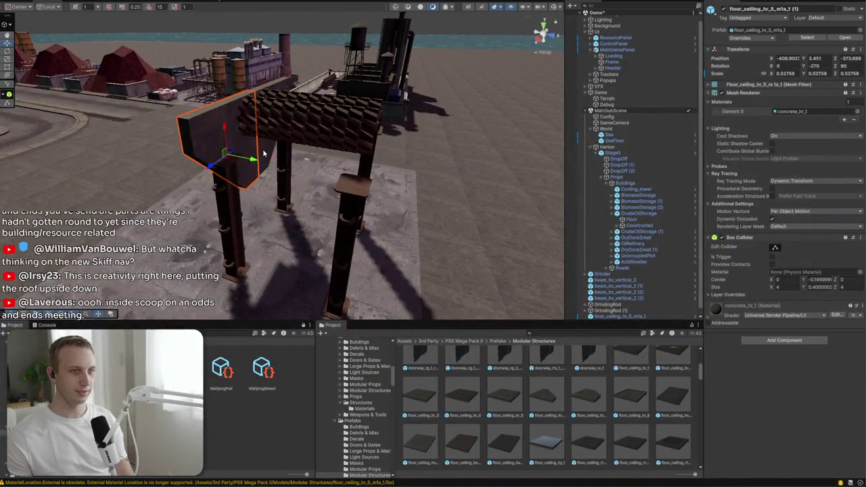
{"action": "key", "text": "ctrl+d"}
{"action": "mouse_move", "coordinate": [233, 140]}
{"action": "left_mouse_down"}
{"action": "mouse_move", "coordinate": [406, 162]}
{"action": "mouse_move", "coordinate": [351, 180]}
{"action": "mouse_move", "coordinate": [410, 110]}
{"action": "mouse_move", "coordinate": [547, 219]}
{"action": "mouse_move", "coordinate": [435, 202]}
{"action": "mouse_move", "coordinate": [392, 240]}
{"action": "mouse_move", "coordinate": [493, 238]}
{"action": "left_mouse_up"}
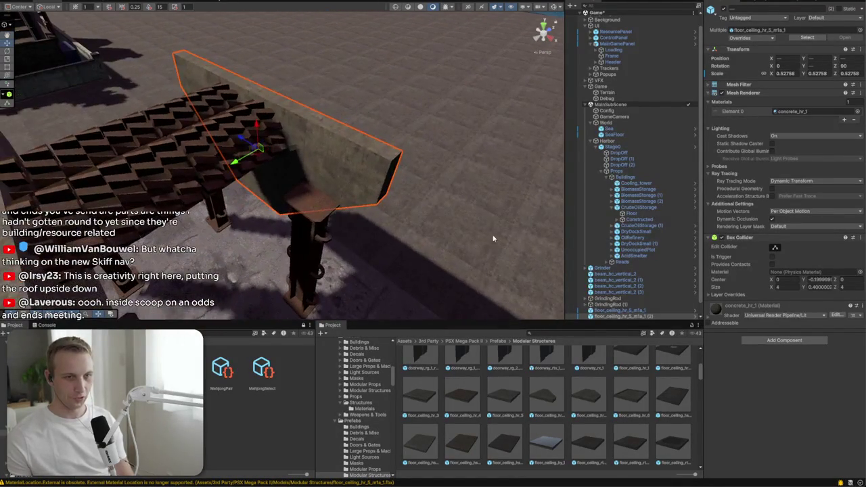
Place a floor_ceiling_hr_5 panel on the hopper's end and tilt it to 45°
{"action": "left_click", "coordinate": [505, 401]}
{"action": "mouse_move", "coordinate": [516, 408]}
{"action": "left_mouse_down"}
{"action": "mouse_move", "coordinate": [291, 223]}
{"action": "mouse_move", "coordinate": [307, 291]}
{"action": "left_mouse_up"}
{"action": "mouse_move", "coordinate": [307, 291]}
{"action": "left_mouse_down"}
{"action": "mouse_move", "coordinate": [261, 271]}
{"action": "mouse_move", "coordinate": [249, 153]}
{"action": "mouse_move", "coordinate": [267, 179]}
{"action": "mouse_move", "coordinate": [373, 161]}
{"action": "mouse_move", "coordinate": [304, 164]}
{"action": "mouse_move", "coordinate": [324, 129]}
{"action": "mouse_move", "coordinate": [273, 163]}
{"action": "mouse_move", "coordinate": [313, 150]}
{"action": "left_mouse_up"}
{"action": "key", "text": "e"}
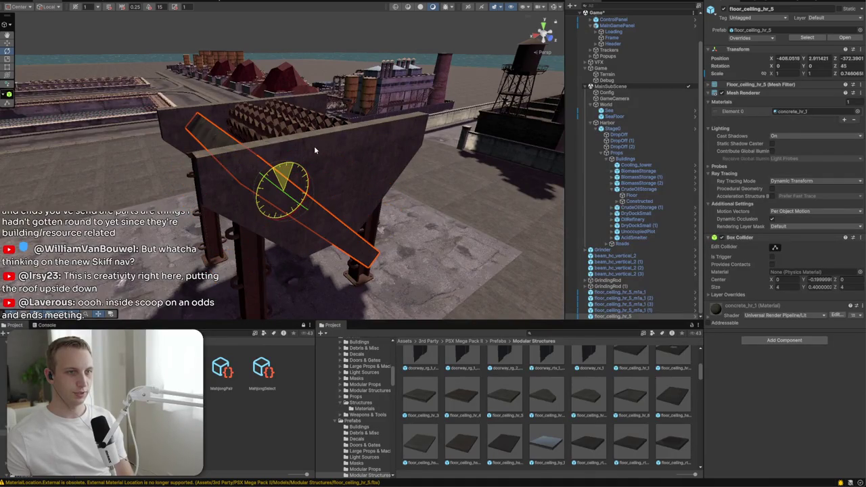
{"action": "mouse_move", "coordinate": [288, 190]}
{"action": "left_mouse_down"}
{"action": "mouse_move", "coordinate": [232, 189]}
{"action": "mouse_move", "coordinate": [251, 202]}
{"action": "mouse_move", "coordinate": [238, 212]}
{"action": "mouse_move", "coordinate": [395, 228]}
{"action": "mouse_move", "coordinate": [443, 252]}
{"action": "mouse_move", "coordinate": [402, 255]}
{"action": "mouse_move", "coordinate": [424, 187]}
{"action": "mouse_move", "coordinate": [464, 277]}
{"action": "mouse_move", "coordinate": [318, 184]}
{"action": "mouse_move", "coordinate": [430, 169]}
{"action": "mouse_move", "coordinate": [365, 154]}
{"action": "mouse_move", "coordinate": [221, 152]}
{"action": "mouse_move", "coordinate": [203, 167]}
{"action": "mouse_move", "coordinate": [274, 193]}
{"action": "mouse_move", "coordinate": [271, 208]}
{"action": "left_mouse_up"}
Reselect the end panel and trial a lower position, reverting the height change
{"action": "left_click", "coordinate": [406, 177]}
{"action": "left_click", "coordinate": [200, 173]}
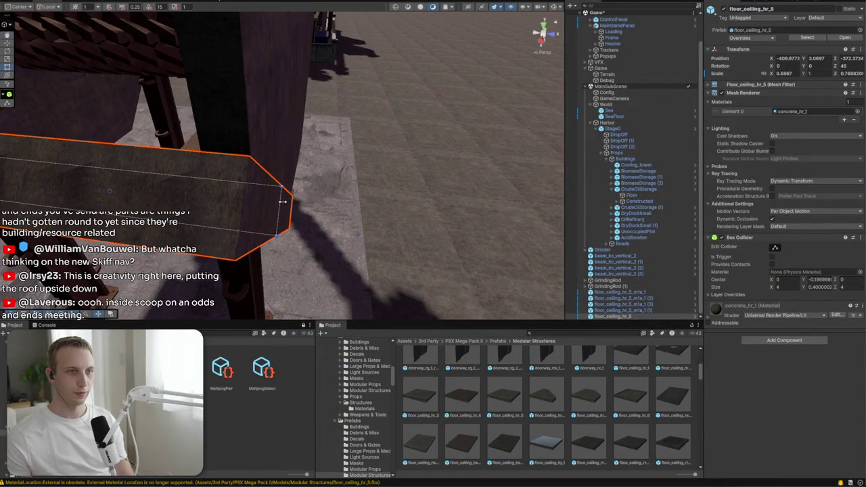
{"action": "left_click", "coordinate": [413, 175]}
{"action": "mouse_move", "coordinate": [413, 175]}
{"action": "left_mouse_down"}
{"action": "mouse_move", "coordinate": [92, 187]}
{"action": "mouse_move", "coordinate": [294, 170]}
{"action": "mouse_move", "coordinate": [268, 198]}
{"action": "left_mouse_up"}
{"action": "left_click", "coordinate": [271, 201]}
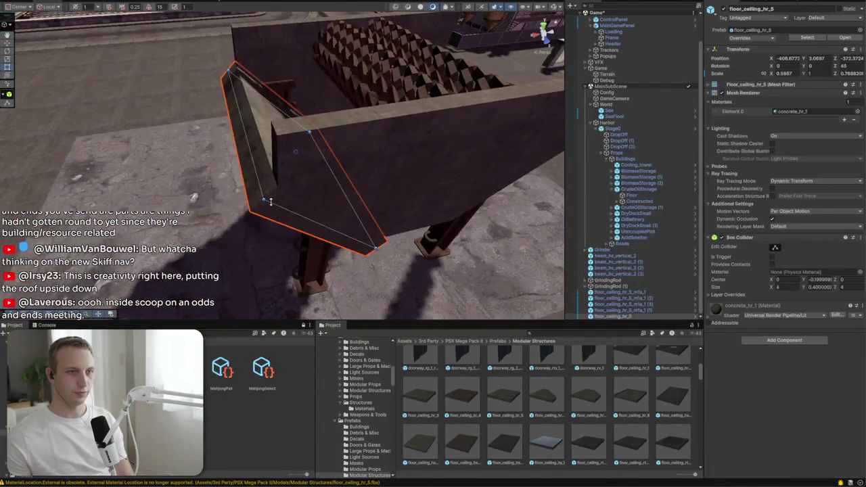
{"action": "mouse_move", "coordinate": [316, 135]}
{"action": "left_mouse_down"}
{"action": "mouse_move", "coordinate": [299, 154]}
{"action": "mouse_move", "coordinate": [366, 165]}
{"action": "mouse_move", "coordinate": [443, 149]}
{"action": "mouse_move", "coordinate": [264, 152]}
{"action": "left_mouse_up"}
{"action": "key", "text": "ctrl+z"}
{"action": "key", "text": "ctrl+z"}
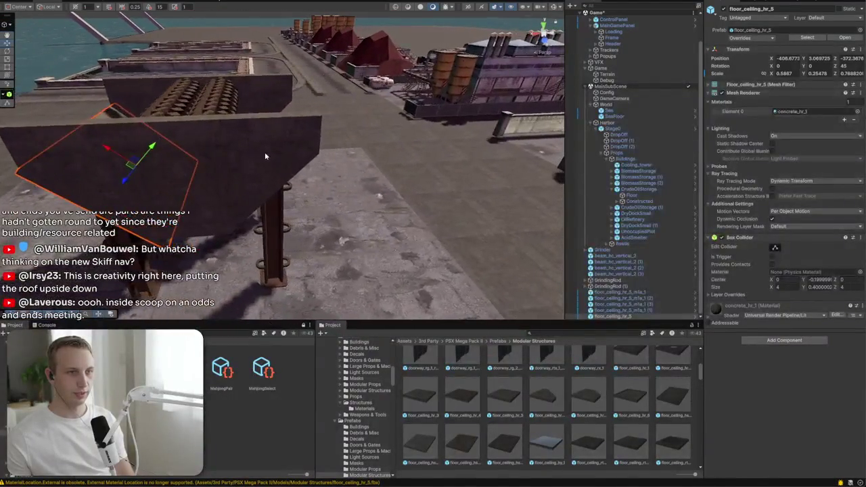
Duplicate the end panel, give the copy the opposite tilt and snap it onto the other end
{"action": "key", "text": "ctrl+d"}
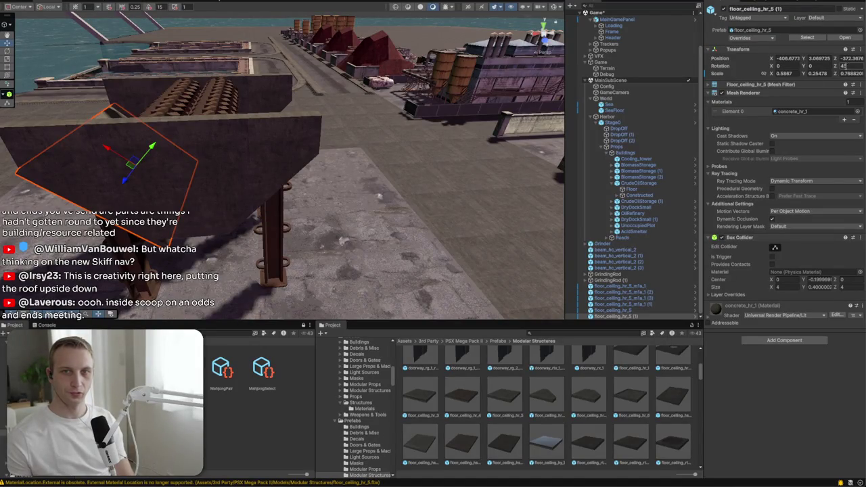
{"action": "type", "text": "-90"}
{"action": "key", "text": "Return"}
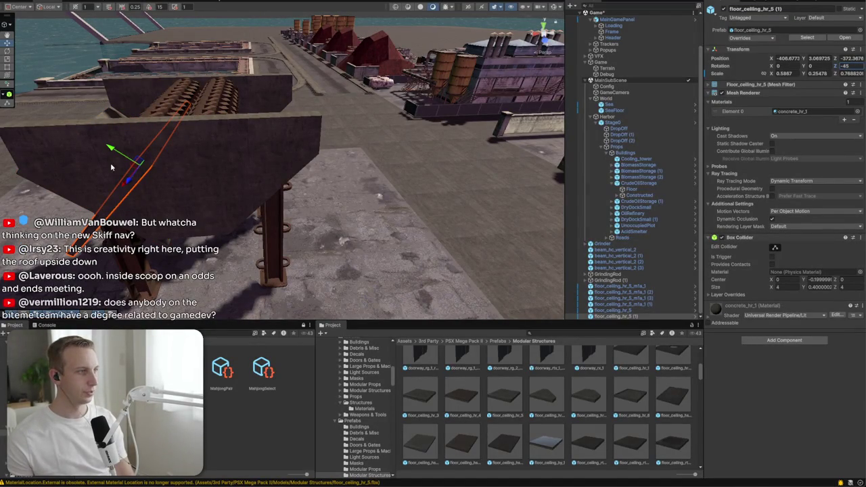
{"action": "left_click_drag", "start_coordinate": [248, 202], "coordinate": [90, 124]}
{"action": "mouse_move", "coordinate": [22, 76]}
{"action": "left_mouse_down"}
{"action": "mouse_move", "coordinate": [122, 81]}
{"action": "mouse_move", "coordinate": [132, 118]}
{"action": "mouse_move", "coordinate": [201, 90]}
{"action": "mouse_move", "coordinate": [17, 114]}
{"action": "left_mouse_up"}
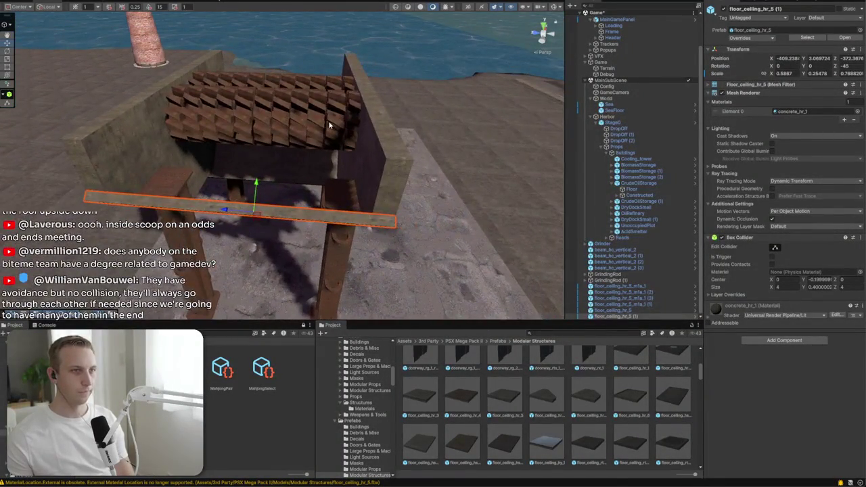
{"action": "left_click", "coordinate": [331, 121]}
{"action": "left_click", "coordinate": [612, 280]}
{"action": "left_click", "coordinate": [608, 274], "text": "shift"}
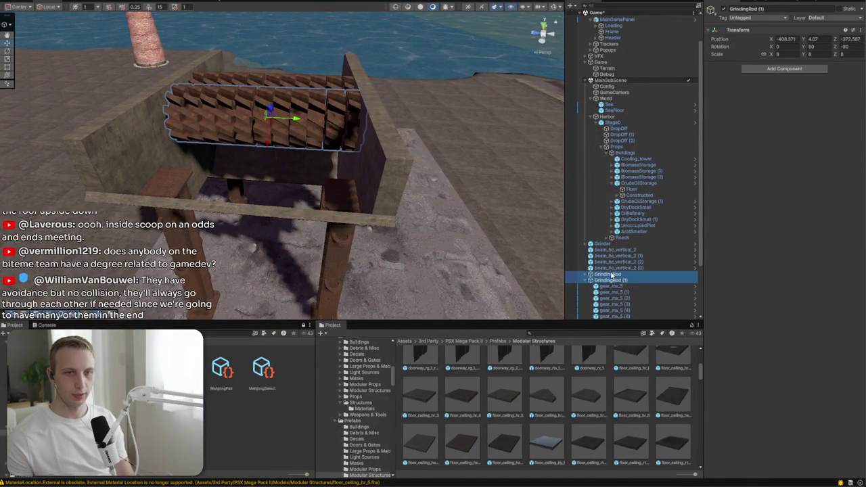
Lower both grinding rods into the hopper and reposition the left end panel
{"action": "left_click_drag", "start_coordinate": [271, 137], "coordinate": [227, 217]}
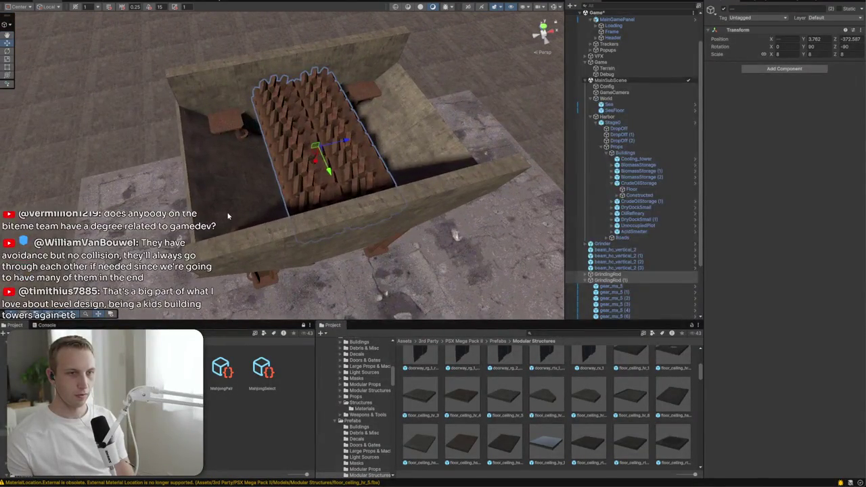
{"action": "left_click", "coordinate": [228, 215]}
{"action": "mouse_move", "coordinate": [266, 171]}
{"action": "left_mouse_down"}
{"action": "mouse_move", "coordinate": [270, 155]}
{"action": "mouse_move", "coordinate": [290, 145]}
{"action": "mouse_move", "coordinate": [289, 153]}
{"action": "left_mouse_up"}
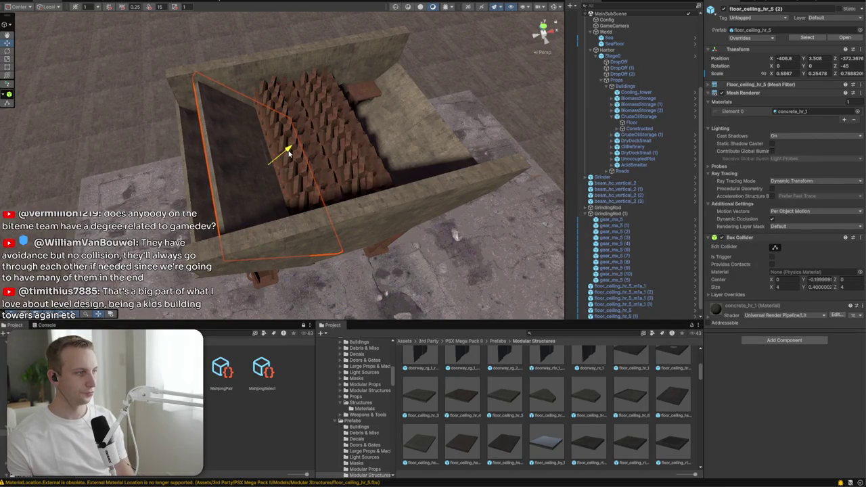
{"action": "scroll", "coordinate": [291, 155], "scroll_direction": "up", "scroll_amount": 5}
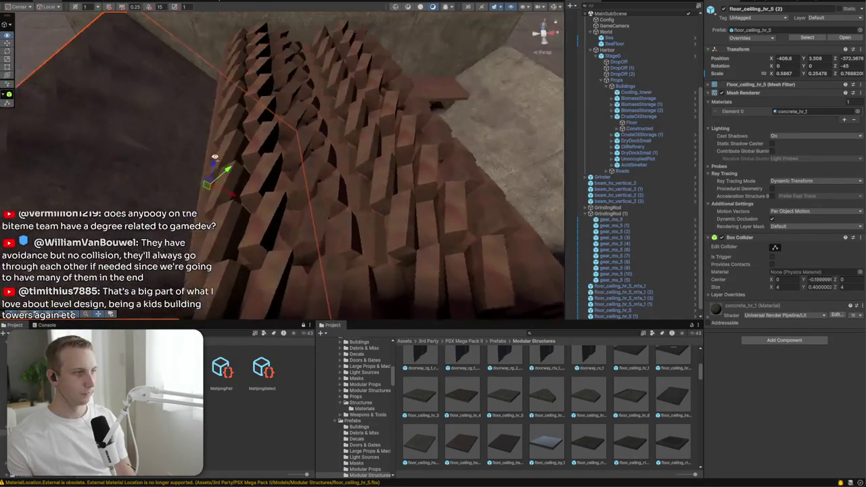
{"action": "scroll", "coordinate": [325, 163], "scroll_direction": "down", "scroll_amount": 5}
Raise the right slanted end wall slightly and start the game in Play mode
{"action": "left_click", "coordinate": [366, 174]}
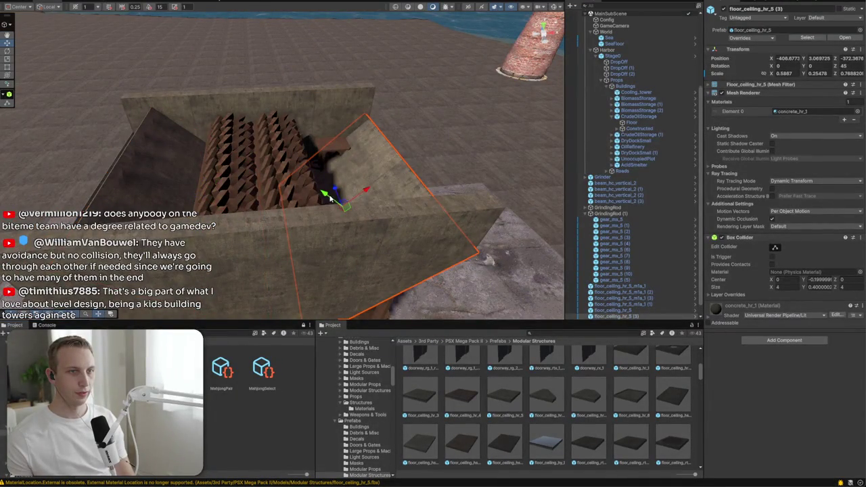
{"action": "mouse_move", "coordinate": [297, 193]}
{"action": "left_mouse_down"}
{"action": "mouse_move", "coordinate": [300, 207]}
{"action": "mouse_move", "coordinate": [239, 232]}
{"action": "mouse_move", "coordinate": [237, 254]}
{"action": "left_mouse_up"}
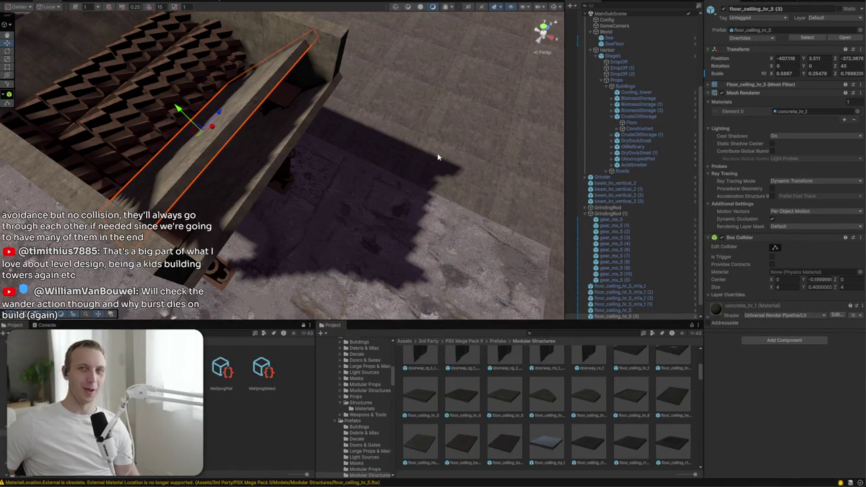
{"action": "key", "text": "ctrl+p"}
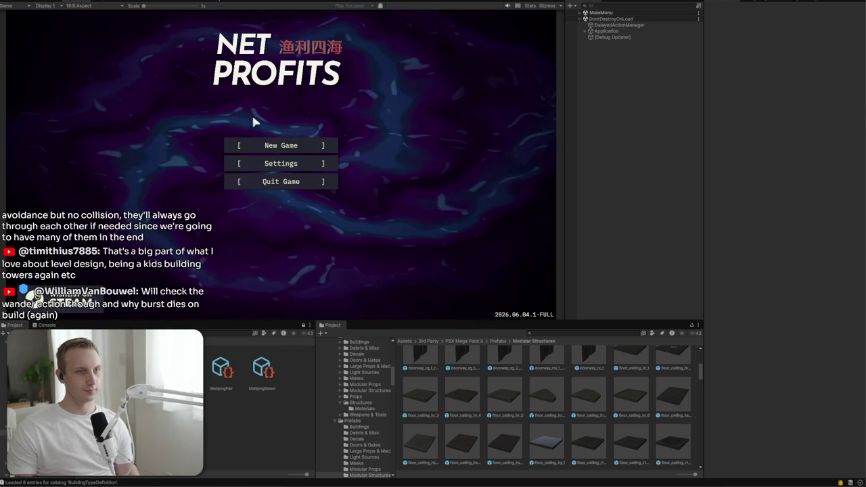
Choose New Game/Load from the Net Profits main menu to continue a saved game
{"action": "left_click", "coordinate": [269, 143]}
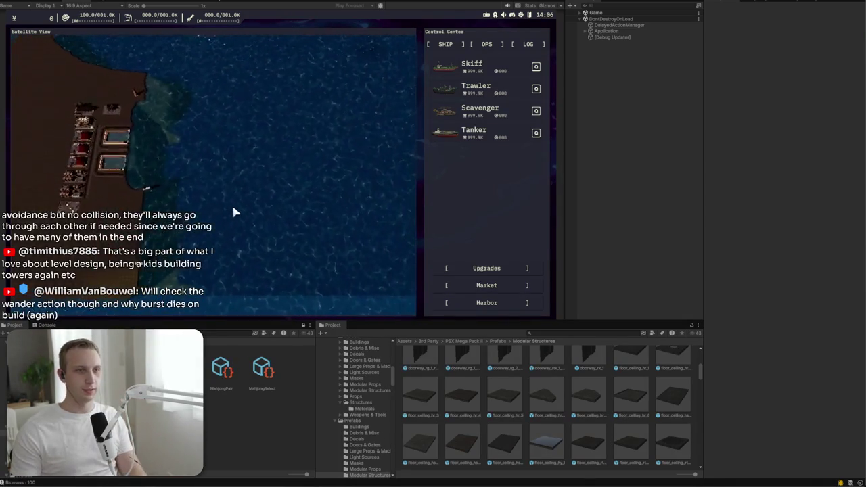
{"action": "left_click", "coordinate": [468, 73]}
{"action": "left_click", "coordinate": [468, 72]}
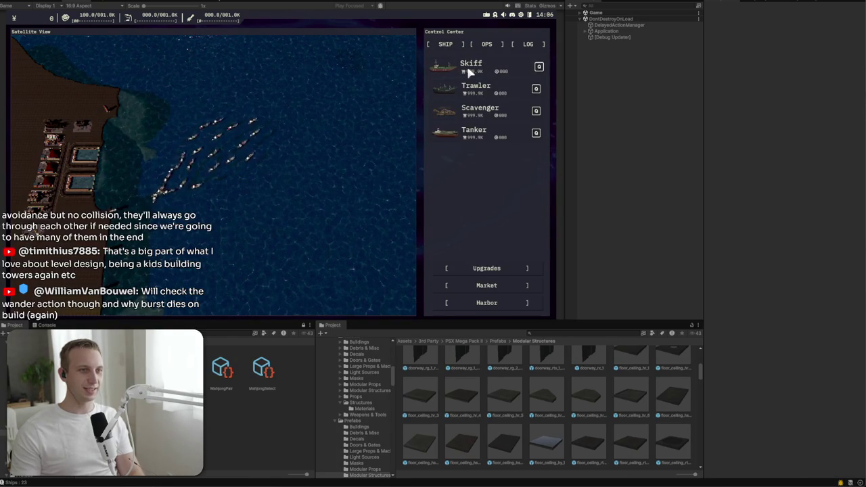
{"action": "left_click", "coordinate": [468, 72]}
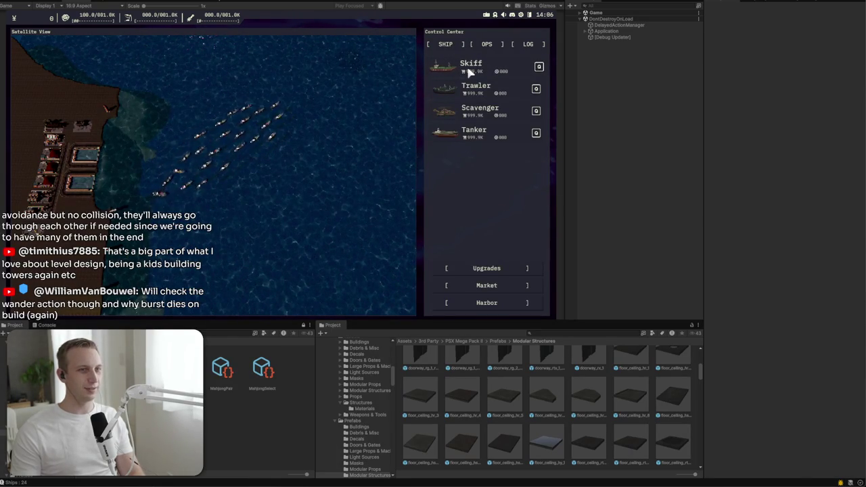
{"action": "scroll", "coordinate": [272, 139], "scroll_direction": "up", "scroll_amount": 5}
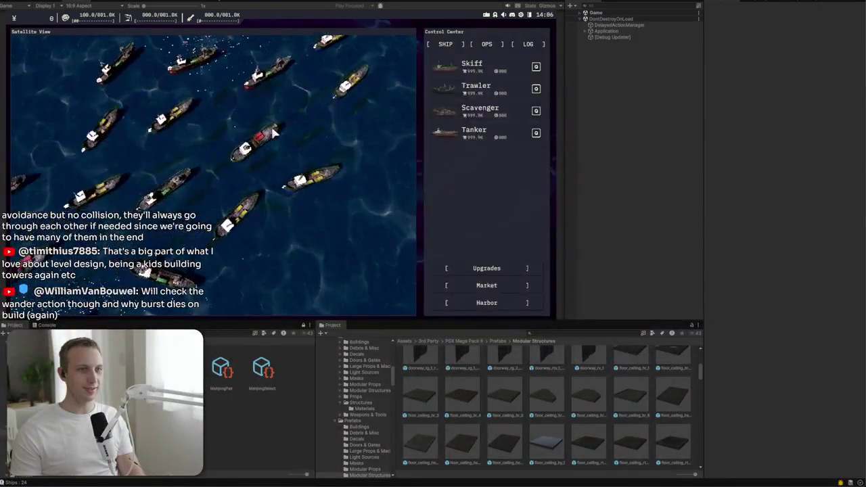
{"action": "scroll", "coordinate": [272, 134], "scroll_direction": "down", "scroll_amount": 5}
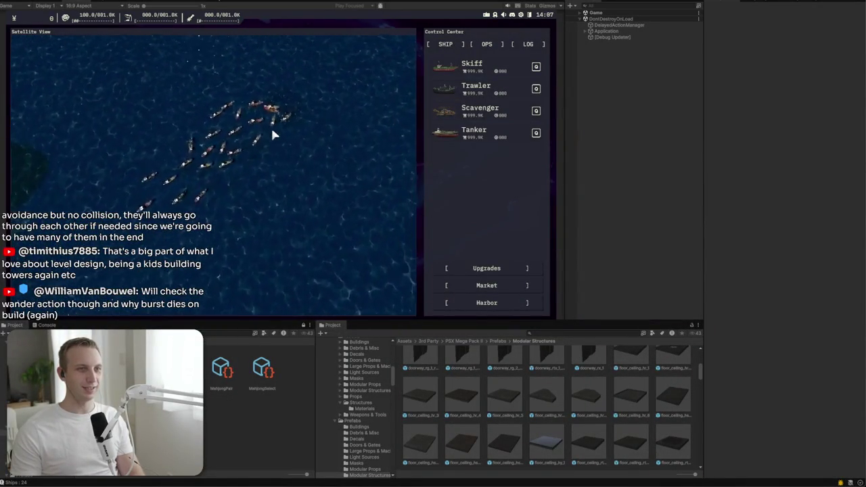
{"action": "scroll", "coordinate": [274, 136], "scroll_direction": "up", "scroll_amount": 5}
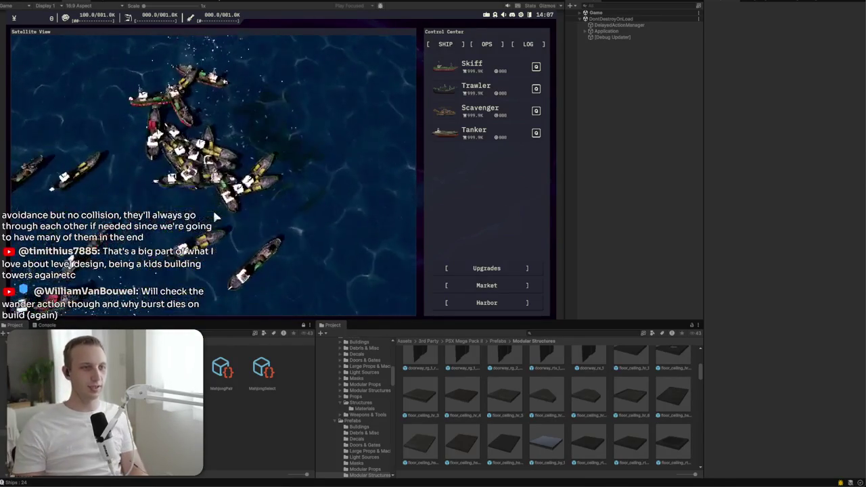
{"action": "scroll", "coordinate": [214, 216], "scroll_direction": "down", "scroll_amount": 5}
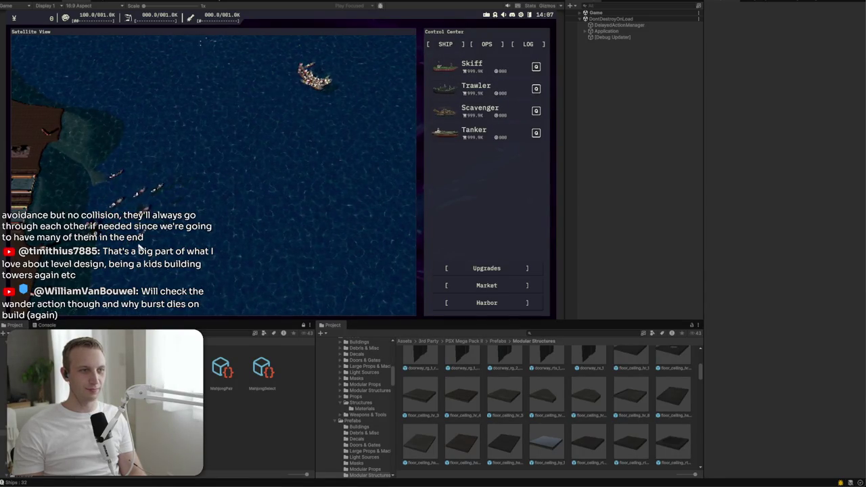
{"action": "scroll", "coordinate": [162, 196], "scroll_direction": "up", "scroll_amount": 5}
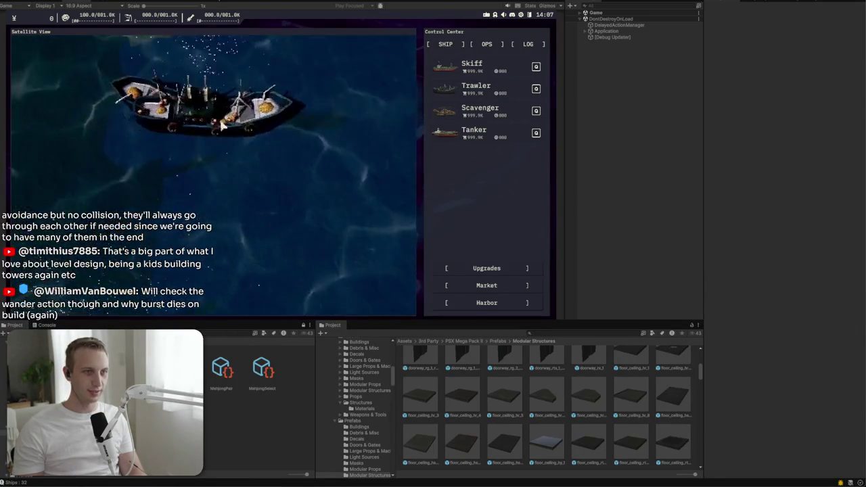
{"action": "left_click", "coordinate": [221, 126]}
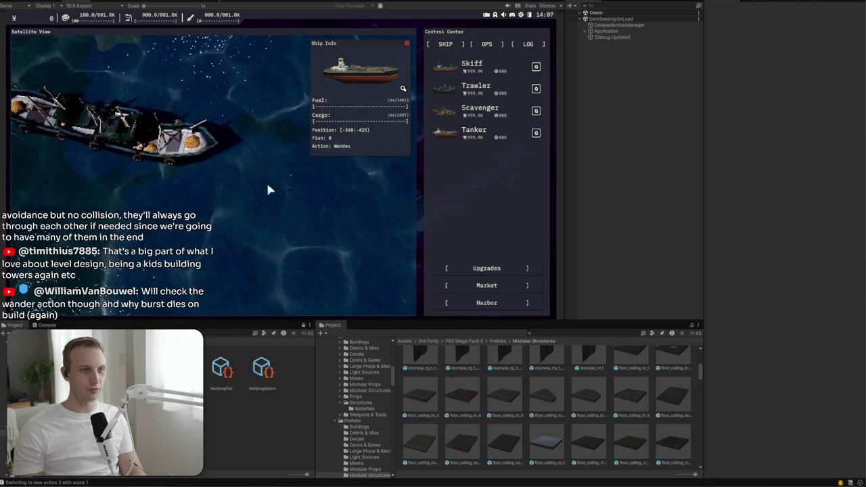
{"action": "scroll", "coordinate": [265, 189], "scroll_direction": "down", "scroll_amount": 5}
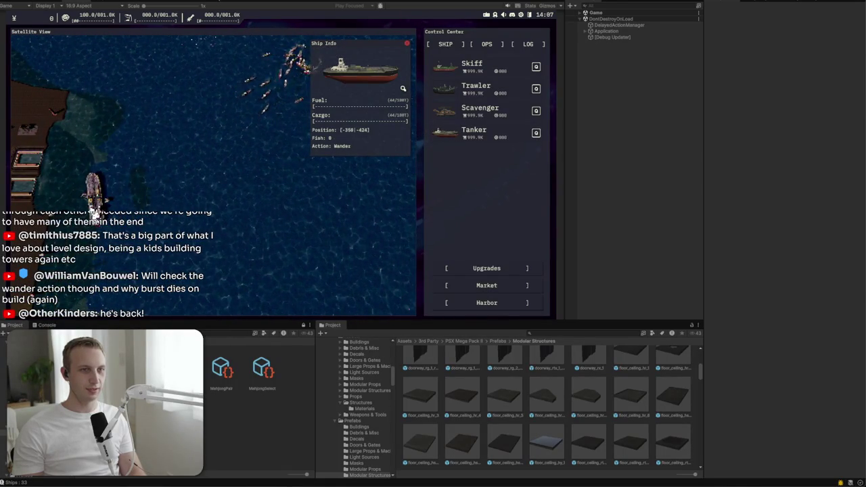
{"action": "left_click", "coordinate": [293, 141]}
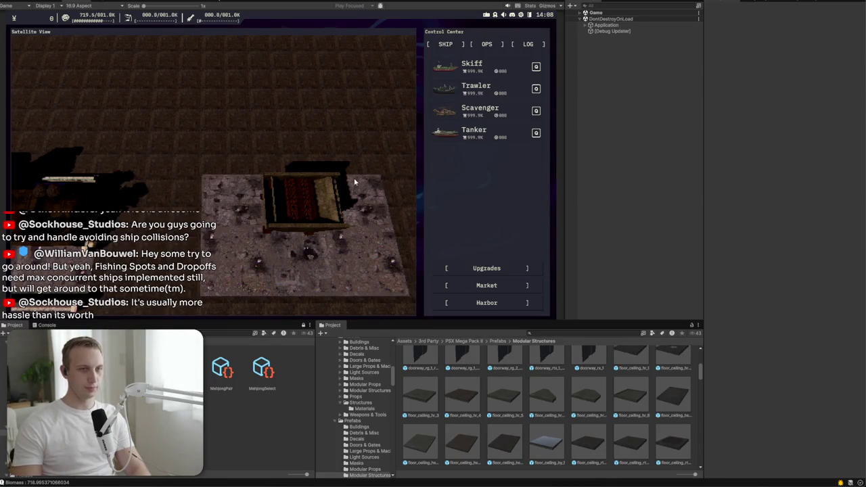
Exit Play mode and orbit the Scene view around the hopper's end walls
{"action": "key", "text": "ctrl+p"}
{"action": "mouse_move", "coordinate": [338, 176]}
{"action": "left_mouse_down"}
{"action": "mouse_move", "coordinate": [307, 129]}
{"action": "mouse_move", "coordinate": [352, 144]}
{"action": "left_mouse_up"}
Duplicate the floor_ceiling_hr_5 panel, stand it upright, and move it up onto the wall edge
{"action": "left_click", "coordinate": [337, 155]}
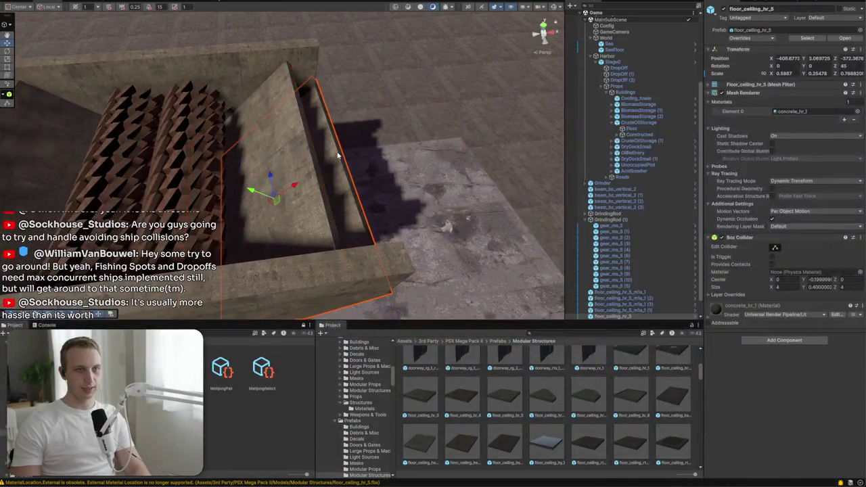
{"action": "key", "text": "ctrl+d"}
{"action": "key", "text": "e"}
{"action": "left_click_drag", "start_coordinate": [284, 190], "coordinate": [406, 199]}
{"action": "key", "text": "w"}
{"action": "left_click_drag", "start_coordinate": [302, 197], "coordinate": [307, 196]}
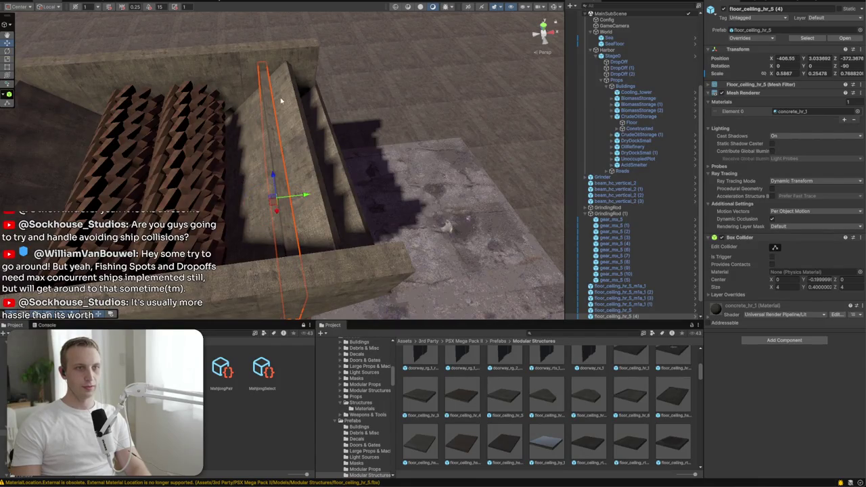
{"action": "left_click_drag", "start_coordinate": [269, 63], "coordinate": [314, 48]}
{"action": "mouse_move", "coordinate": [410, 290]}
{"action": "left_mouse_down"}
{"action": "mouse_move", "coordinate": [340, 220]}
{"action": "mouse_move", "coordinate": [367, 220]}
{"action": "mouse_move", "coordinate": [184, 181]}
{"action": "mouse_move", "coordinate": [170, 76]}
{"action": "mouse_move", "coordinate": [163, 110]}
{"action": "mouse_move", "coordinate": [250, 92]}
{"action": "mouse_move", "coordinate": [252, 110]}
{"action": "left_mouse_up"}
Vertex-snap the large hopper wall panel's corner onto the frame
{"action": "key", "text": "t"}
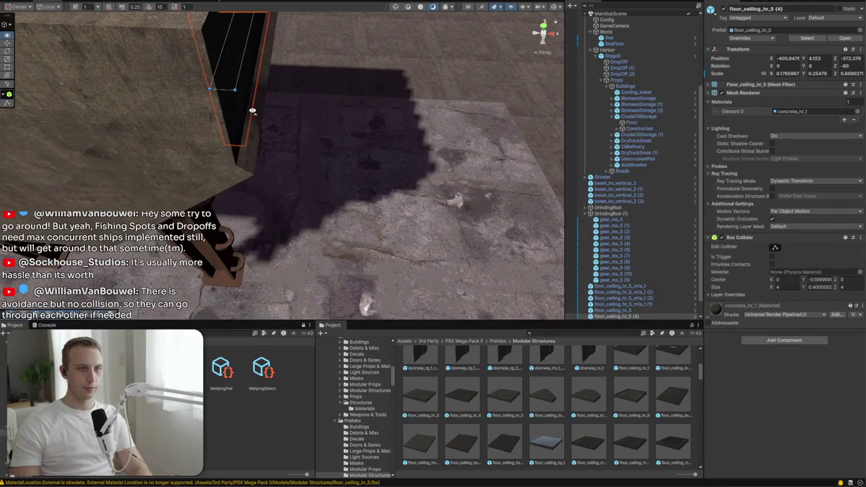
{"action": "left_click", "coordinate": [248, 172]}
{"action": "key", "text": "v"}
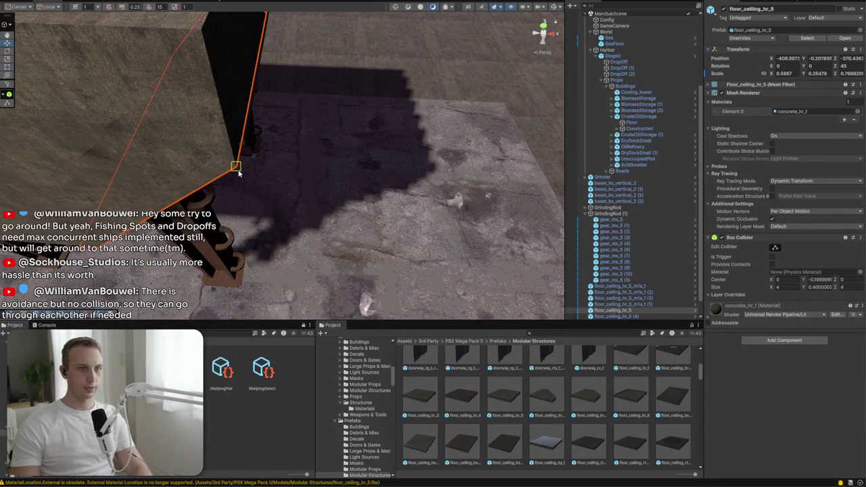
{"action": "mouse_move", "coordinate": [235, 170]}
{"action": "left_mouse_down"}
{"action": "mouse_move", "coordinate": [243, 106]}
{"action": "mouse_move", "coordinate": [258, 118]}
{"action": "mouse_move", "coordinate": [259, 128]}
{"action": "mouse_move", "coordinate": [148, 61]}
{"action": "left_mouse_up"}
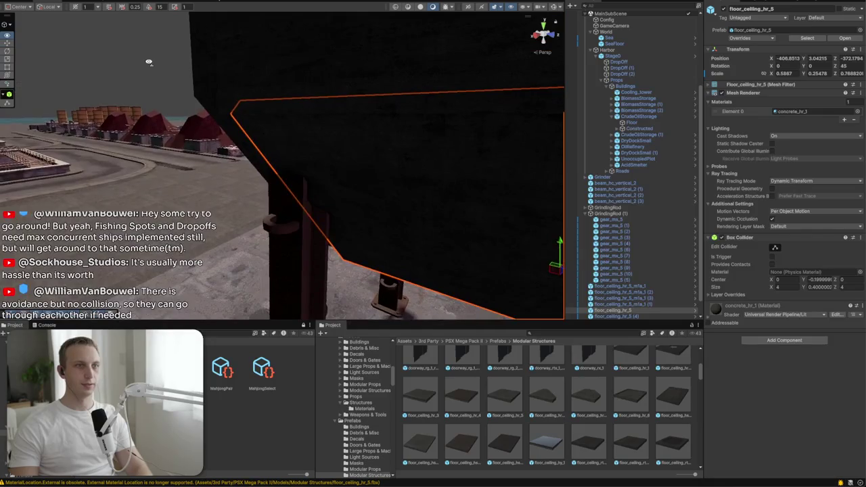
{"action": "mouse_move", "coordinate": [227, 114]}
{"action": "left_mouse_down"}
{"action": "mouse_move", "coordinate": [217, 94]}
{"action": "mouse_move", "coordinate": [290, 101]}
{"action": "mouse_move", "coordinate": [284, 113]}
{"action": "mouse_move", "coordinate": [309, 101]}
{"action": "mouse_move", "coordinate": [439, 170]}
{"action": "mouse_move", "coordinate": [210, 169]}
{"action": "mouse_move", "coordinate": [297, 132]}
{"action": "left_mouse_up"}
Move the other sloped panel so its corner aligns with the hopper frame
{"action": "left_click", "coordinate": [301, 128]}
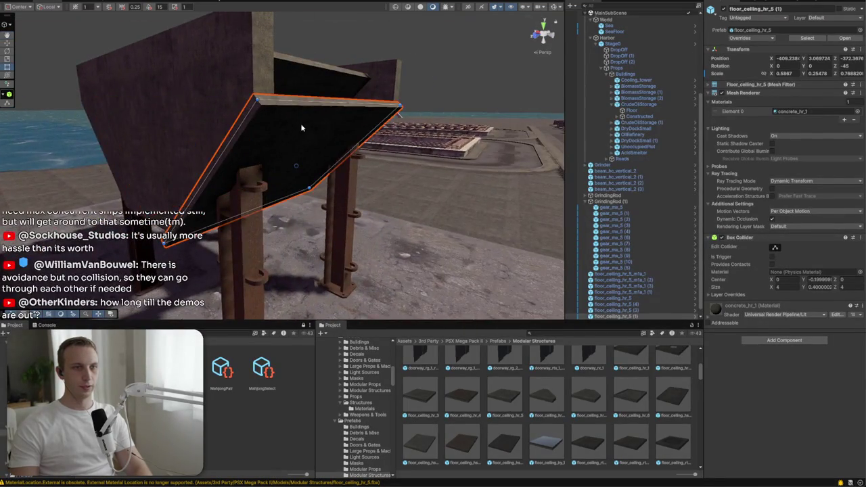
{"action": "key", "text": "f"}
{"action": "key", "text": "w"}
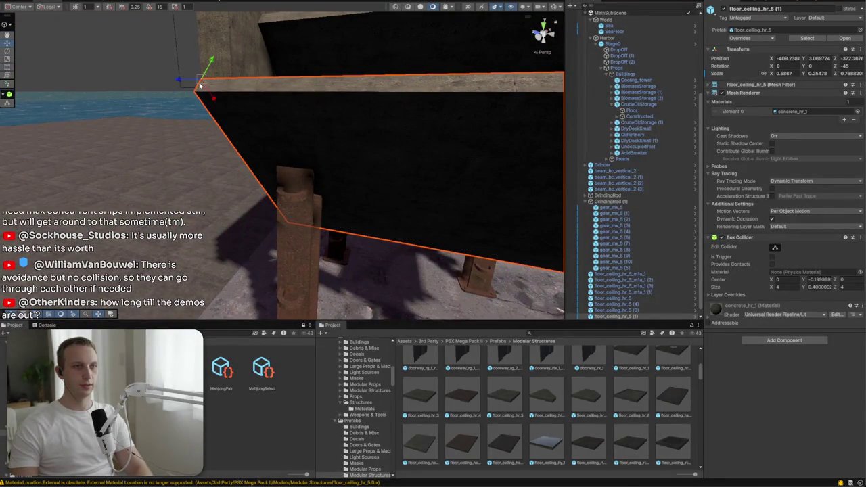
{"action": "mouse_move", "coordinate": [226, 89]}
{"action": "left_mouse_down"}
{"action": "mouse_move", "coordinate": [236, 78]}
{"action": "mouse_move", "coordinate": [348, 93]}
{"action": "mouse_move", "coordinate": [302, 119]}
{"action": "mouse_move", "coordinate": [75, 113]}
{"action": "mouse_move", "coordinate": [226, 158]}
{"action": "mouse_move", "coordinate": [317, 159]}
{"action": "left_mouse_up"}
{"action": "left_click", "coordinate": [257, 158]}
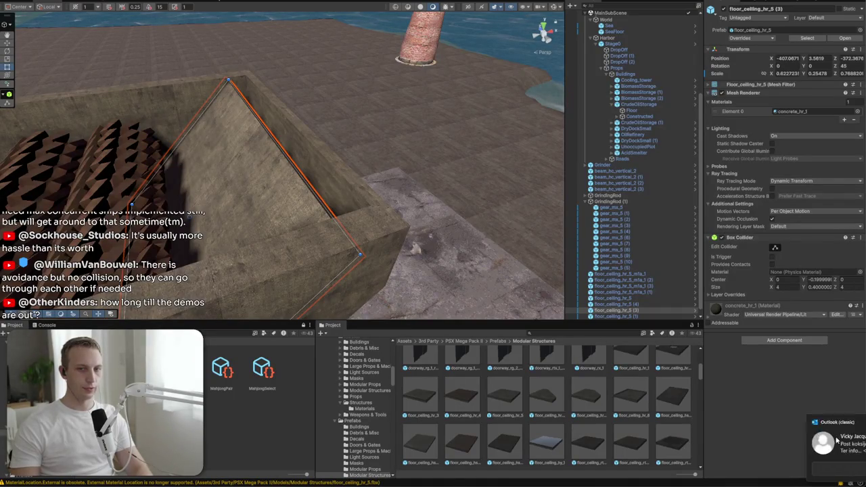
Tilt the angled side panel toward the hopper wall
{"action": "left_click", "coordinate": [330, 180]}
{"action": "key", "text": "e"}
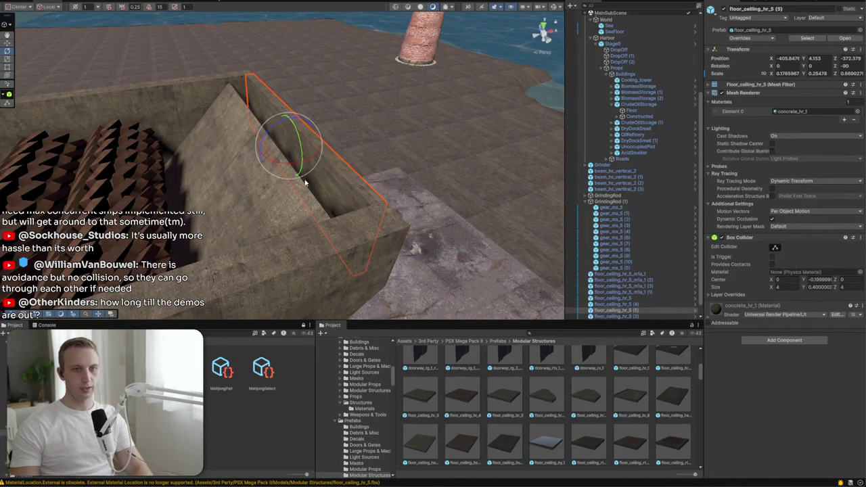
{"action": "left_click", "coordinate": [340, 226]}
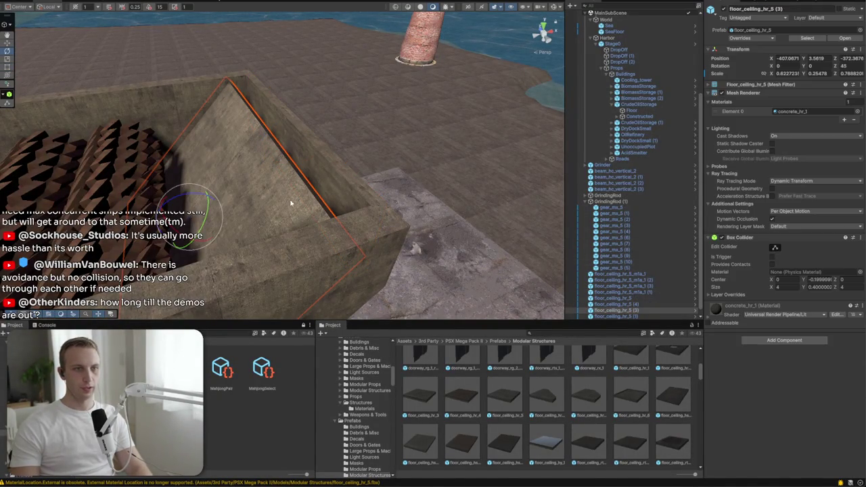
{"action": "mouse_move", "coordinate": [305, 183]}
{"action": "left_mouse_down"}
{"action": "mouse_move", "coordinate": [230, 170]}
{"action": "mouse_move", "coordinate": [193, 203]}
{"action": "left_mouse_up"}
{"action": "key", "text": "w"}
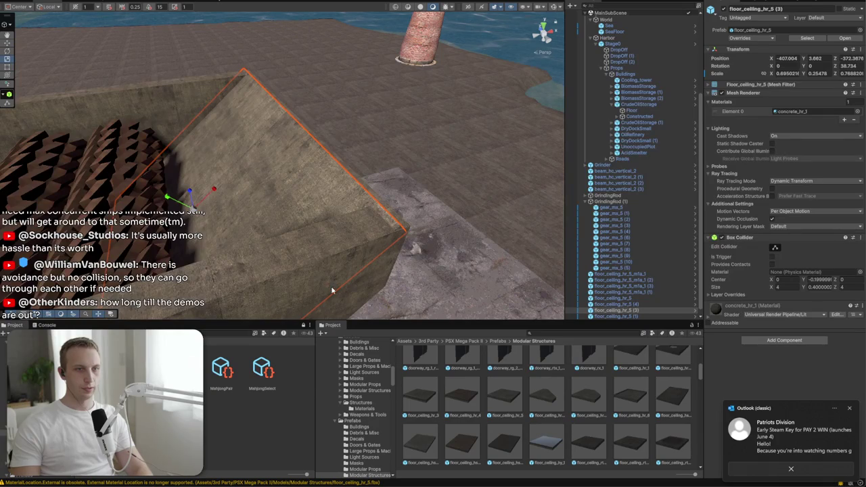
Resize the angled panel to fit the opening and vertex-snap it onto the large wall
{"action": "key", "text": "t"}
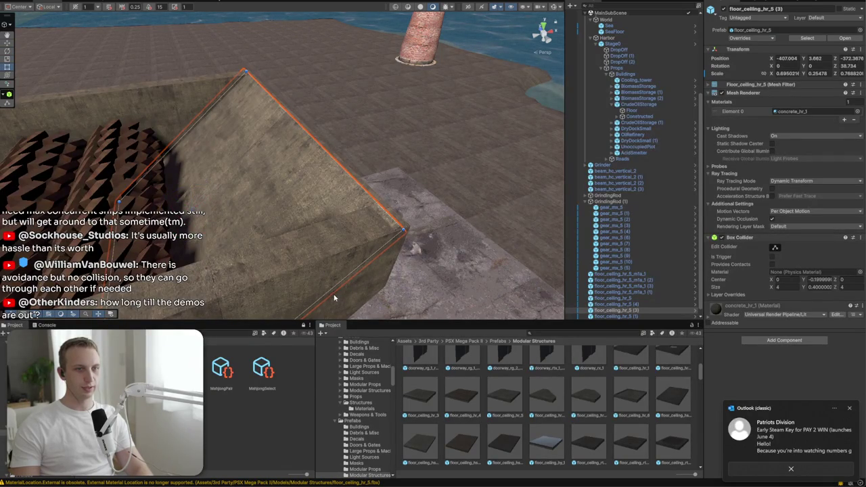
{"action": "left_click_drag", "start_coordinate": [327, 290], "coordinate": [328, 277]}
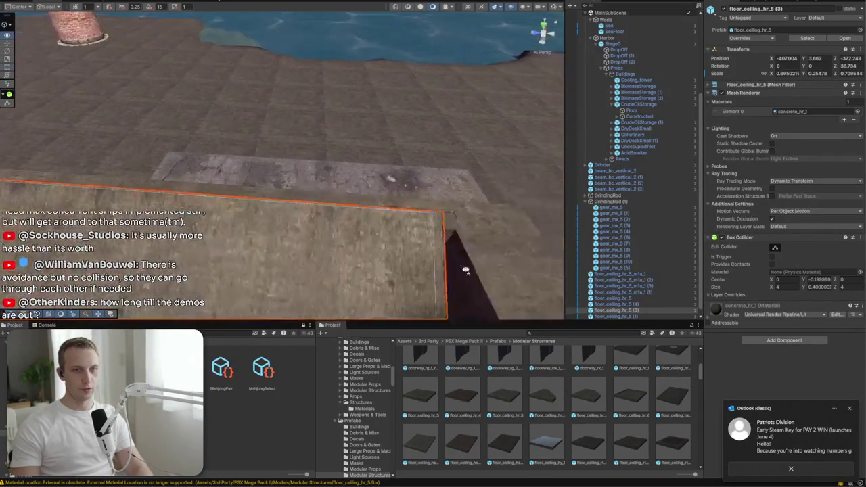
{"action": "left_click_drag", "start_coordinate": [268, 201], "coordinate": [285, 210]}
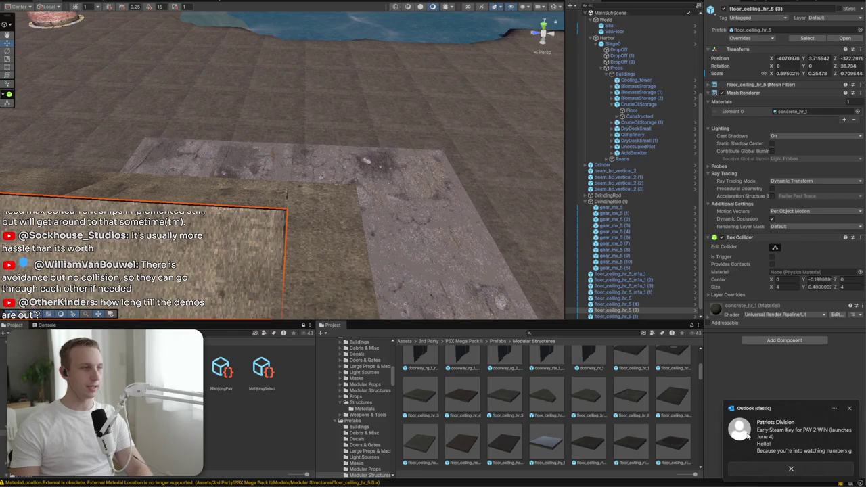
{"action": "scroll", "coordinate": [404, 226], "scroll_direction": "up", "scroll_amount": 5}
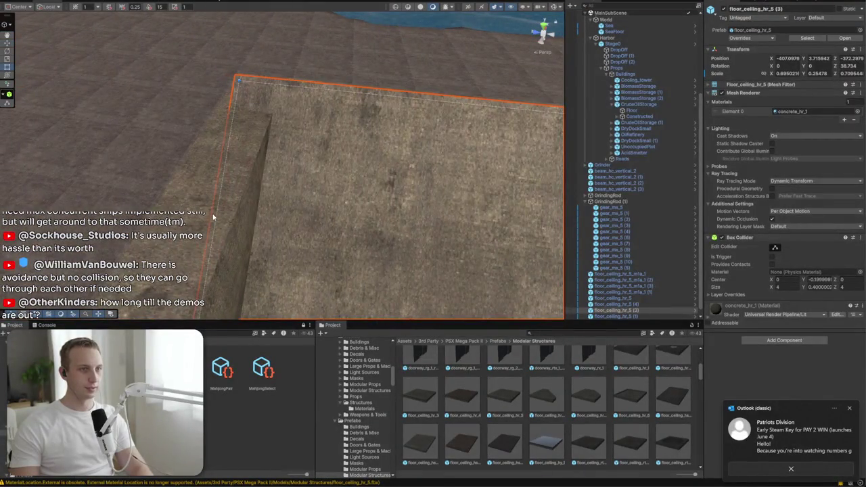
{"action": "mouse_move", "coordinate": [218, 210]}
{"action": "left_mouse_down"}
{"action": "mouse_move", "coordinate": [374, 209]}
{"action": "mouse_move", "coordinate": [437, 157]}
{"action": "mouse_move", "coordinate": [415, 140]}
{"action": "left_mouse_up"}
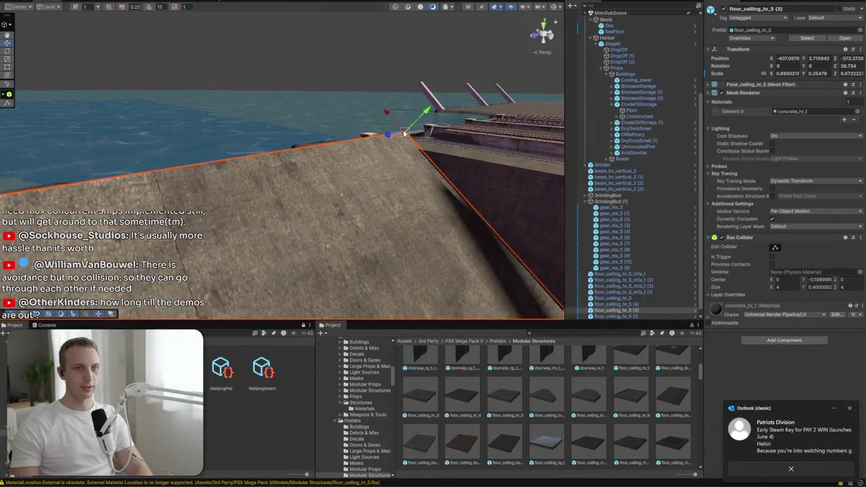
{"action": "scroll", "coordinate": [404, 133], "scroll_direction": "down", "scroll_amount": 3}
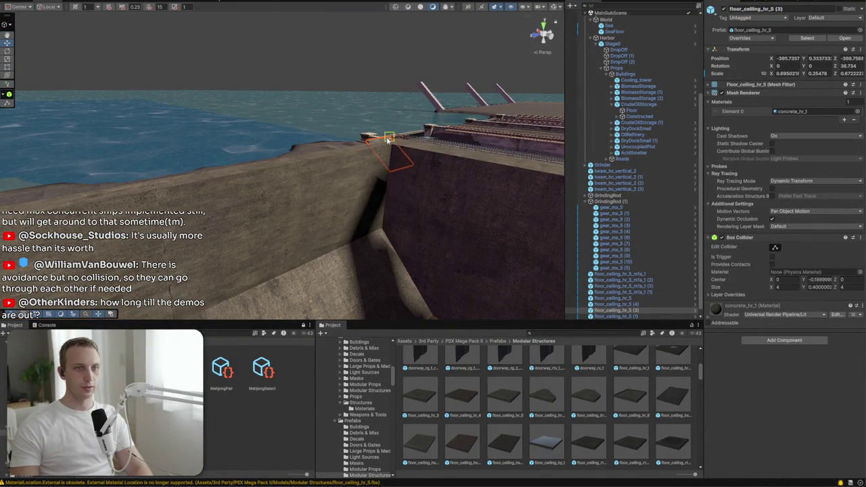
{"action": "mouse_move", "coordinate": [387, 149]}
{"action": "left_mouse_down"}
{"action": "mouse_move", "coordinate": [354, 188]}
{"action": "mouse_move", "coordinate": [365, 196]}
{"action": "mouse_move", "coordinate": [344, 183]}
{"action": "mouse_move", "coordinate": [223, 210]}
{"action": "mouse_move", "coordinate": [131, 203]}
{"action": "mouse_move", "coordinate": [242, 220]}
{"action": "left_mouse_up"}
{"action": "left_click", "coordinate": [211, 223]}
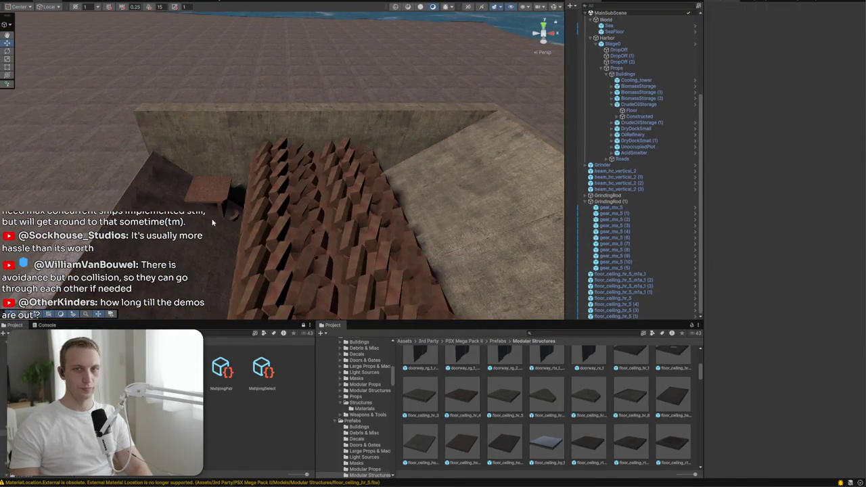
Set the sloped panel's Z rotation to -38.734 and move it left into the trough
{"action": "left_click", "coordinate": [475, 217]}
{"action": "key", "text": "f"}
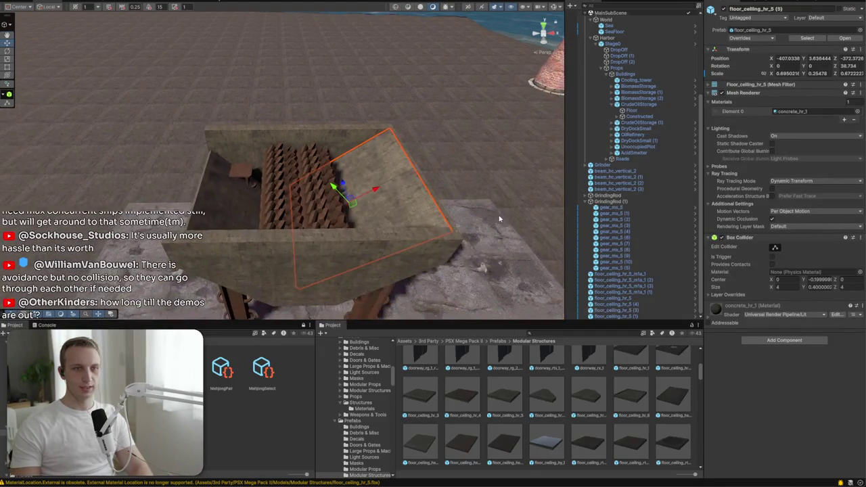
{"action": "type", "text": "-358.734"}
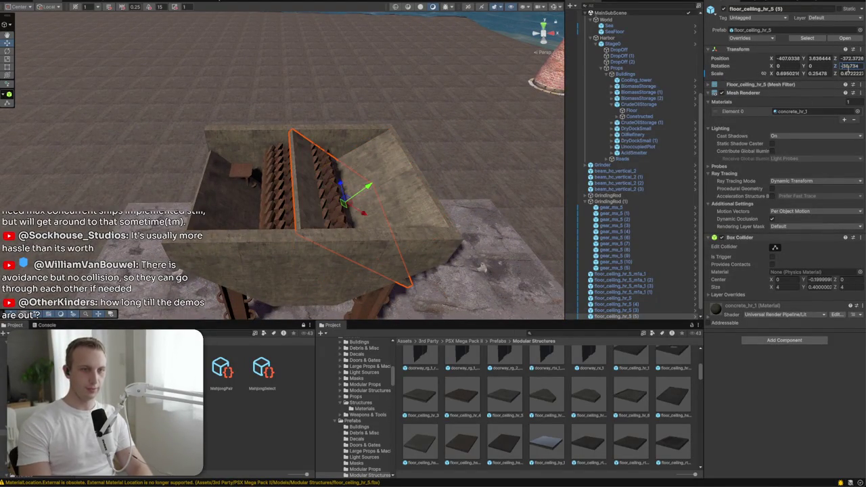
{"action": "left_click_drag", "start_coordinate": [344, 201], "coordinate": [270, 193]}
{"action": "mouse_move", "coordinate": [186, 192]}
{"action": "left_mouse_down"}
{"action": "mouse_move", "coordinate": [237, 141]}
{"action": "mouse_move", "coordinate": [232, 135]}
{"action": "mouse_move", "coordinate": [350, 145]}
{"action": "mouse_move", "coordinate": [359, 168]}
{"action": "mouse_move", "coordinate": [387, 136]}
{"action": "mouse_move", "coordinate": [251, 139]}
{"action": "mouse_move", "coordinate": [264, 155]}
{"action": "mouse_move", "coordinate": [293, 166]}
{"action": "mouse_move", "coordinate": [330, 115]}
{"action": "mouse_move", "coordinate": [298, 111]}
{"action": "mouse_move", "coordinate": [223, 122]}
{"action": "mouse_move", "coordinate": [154, 146]}
{"action": "mouse_move", "coordinate": [325, 178]}
{"action": "mouse_move", "coordinate": [267, 225]}
{"action": "left_mouse_up"}
Lower the sloped floor panel slightly into place beside the left wall panel
{"action": "left_click", "coordinate": [330, 115]}
{"action": "scroll", "coordinate": [261, 225], "scroll_direction": "up", "scroll_amount": 5}
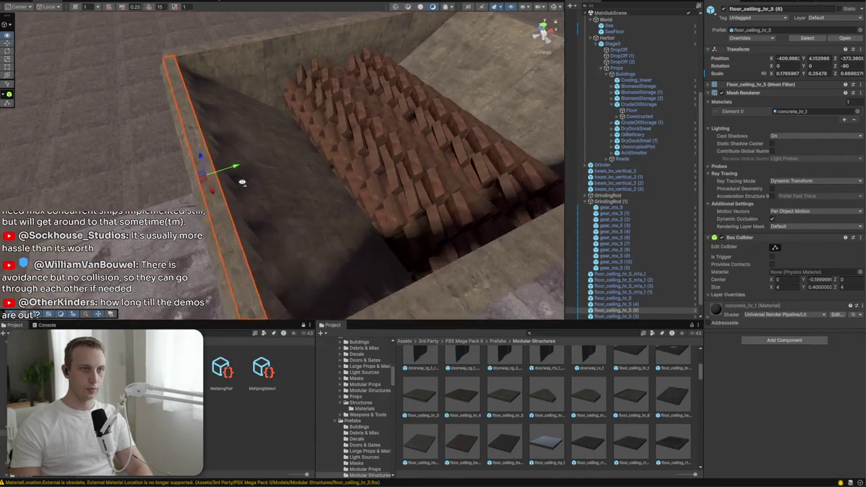
{"action": "left_click", "coordinate": [302, 201]}
{"action": "mouse_move", "coordinate": [331, 225]}
{"action": "left_mouse_down"}
{"action": "mouse_move", "coordinate": [347, 212]}
{"action": "mouse_move", "coordinate": [343, 221]}
{"action": "left_mouse_up"}
{"action": "scroll", "coordinate": [360, 203], "scroll_direction": "down", "scroll_amount": 10}
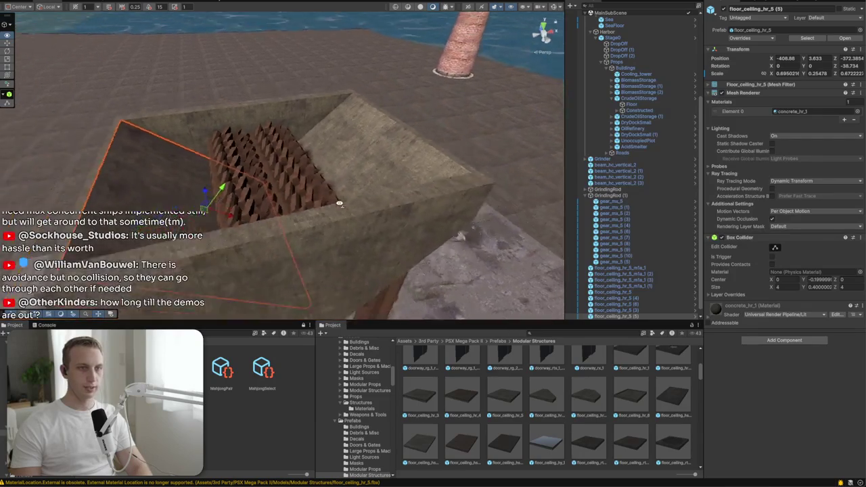
{"action": "right_click", "coordinate": [467, 211]}
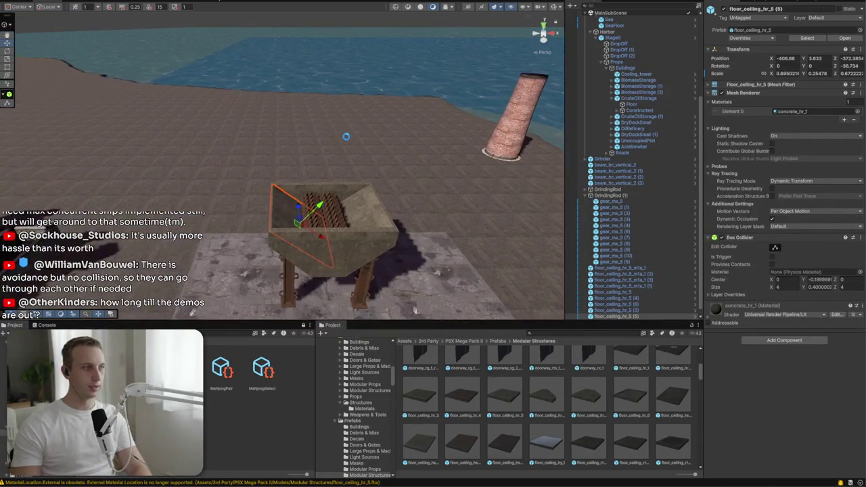
{"action": "mouse_move", "coordinate": [346, 141]}
{"action": "left_mouse_down"}
{"action": "mouse_move", "coordinate": [528, 240]}
{"action": "mouse_move", "coordinate": [375, 187]}
{"action": "left_mouse_up"}
{"action": "left_click", "coordinate": [586, 195]}
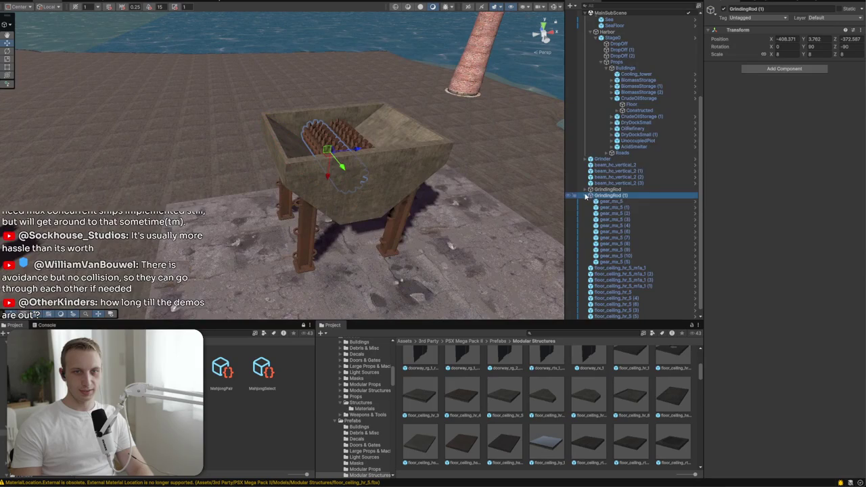
Group the leg beams, grinding rods and floor_ceiling wall pieces under a new empty parent named FishGrinder
{"action": "scroll", "coordinate": [586, 197], "scroll_direction": "up", "scroll_amount": 3}
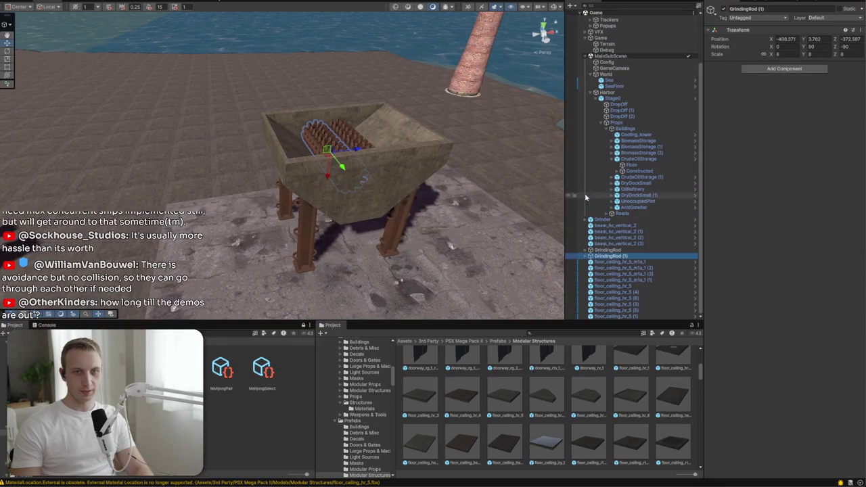
{"action": "left_click", "coordinate": [612, 225]}
{"action": "left_click", "coordinate": [605, 310], "text": "shift"}
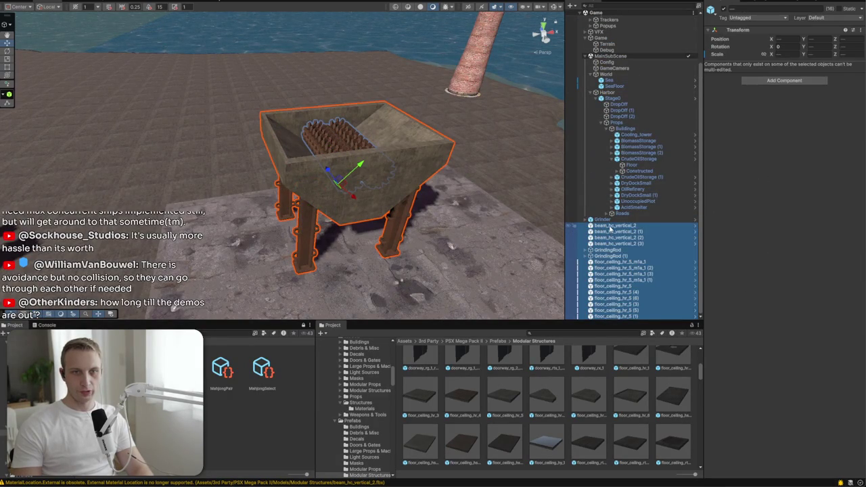
{"action": "right_click", "coordinate": [609, 229]}
{"action": "left_click", "coordinate": [642, 299]}
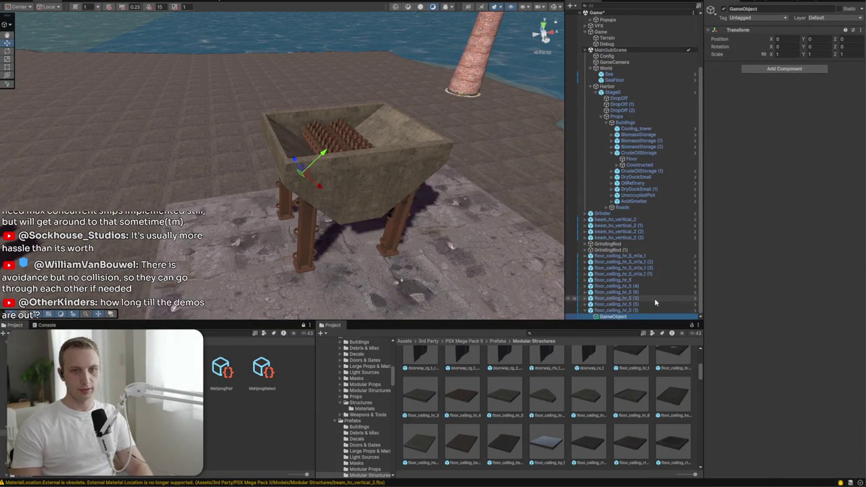
{"action": "key", "text": "ctrl+z"}
{"action": "right_click", "coordinate": [639, 289]}
{"action": "left_click", "coordinate": [678, 110]}
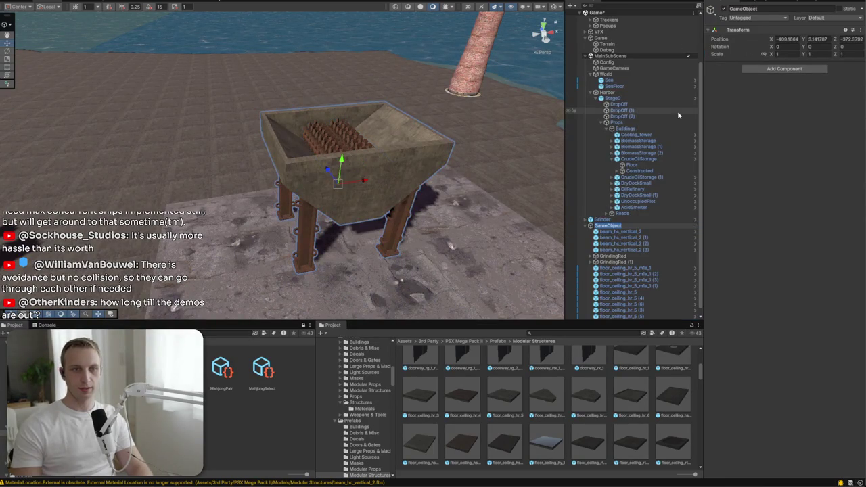
{"action": "type", "text": "FishGrinder"}
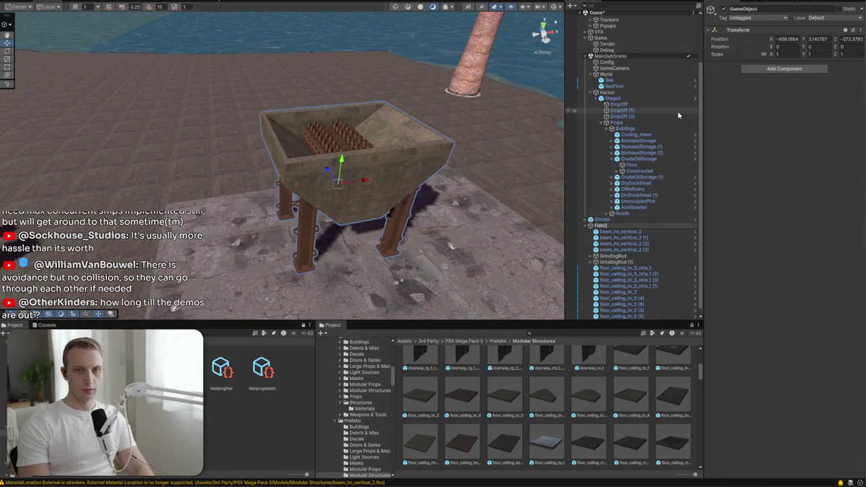
{"action": "key", "text": "Return"}
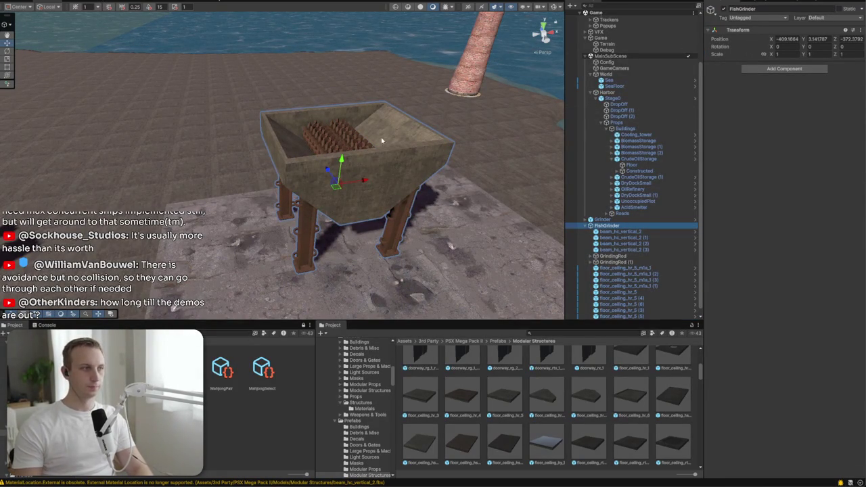
{"action": "scroll", "coordinate": [433, 196], "scroll_direction": "up", "scroll_amount": 5}
{"action": "left_click", "coordinate": [334, 167]}
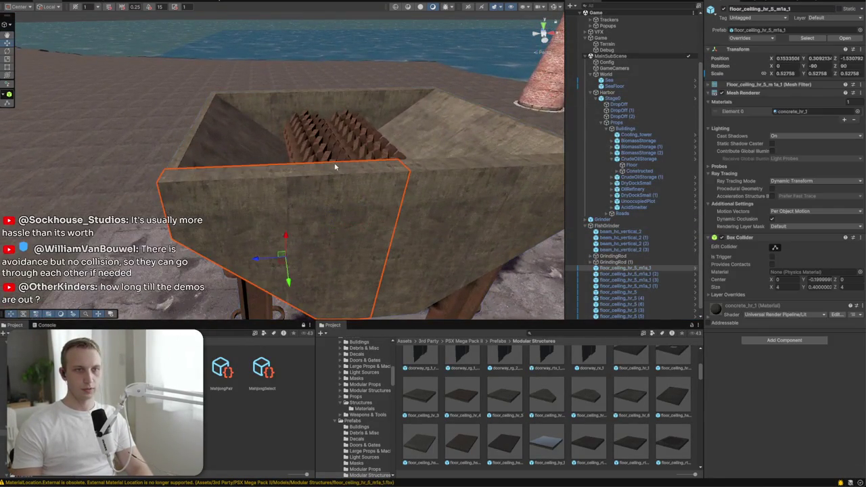
{"action": "left_click", "coordinate": [335, 154]}
{"action": "left_click", "coordinate": [623, 261]}
{"action": "key", "text": "e"}
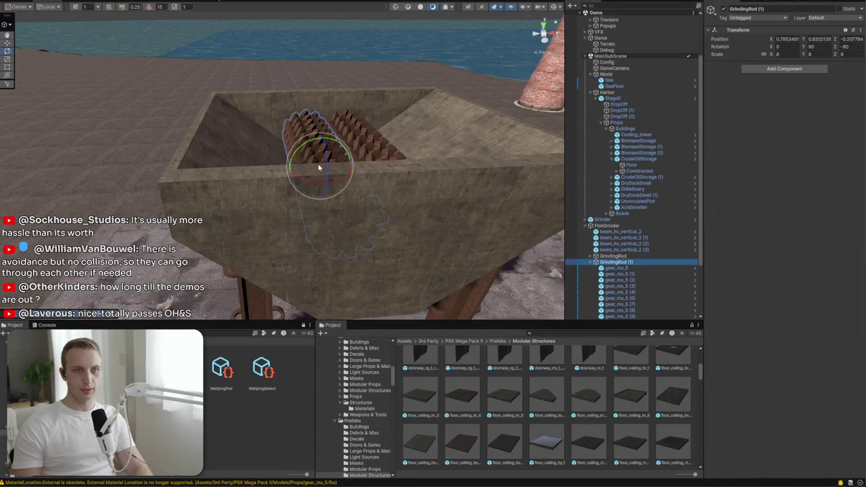
{"action": "mouse_move", "coordinate": [305, 145]}
{"action": "left_mouse_down"}
{"action": "mouse_move", "coordinate": [445, 167]}
{"action": "mouse_move", "coordinate": [212, 183]}
{"action": "left_mouse_up"}
{"action": "key", "text": "ctrl+z"}
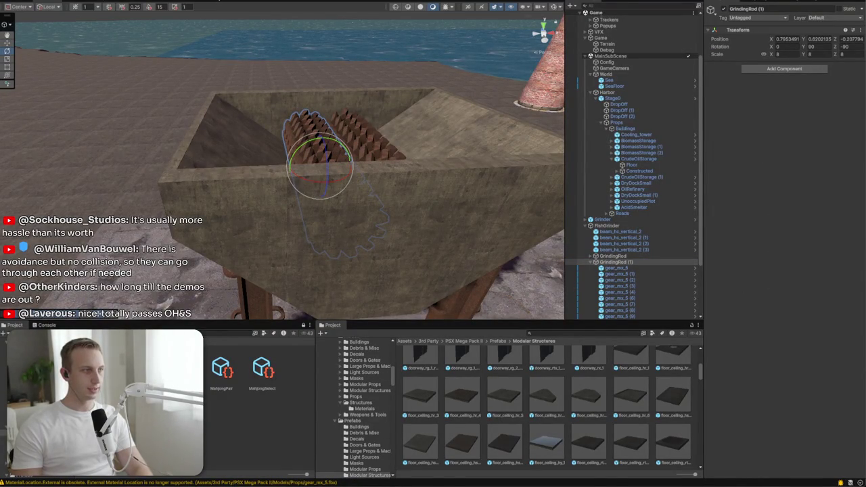
{"action": "mouse_move", "coordinate": [297, 189]}
{"action": "left_mouse_down"}
{"action": "mouse_move", "coordinate": [348, 212]}
{"action": "mouse_move", "coordinate": [376, 213]}
{"action": "mouse_move", "coordinate": [330, 121]}
{"action": "left_mouse_up"}
{"action": "left_click", "coordinate": [326, 85], "text": "shift"}
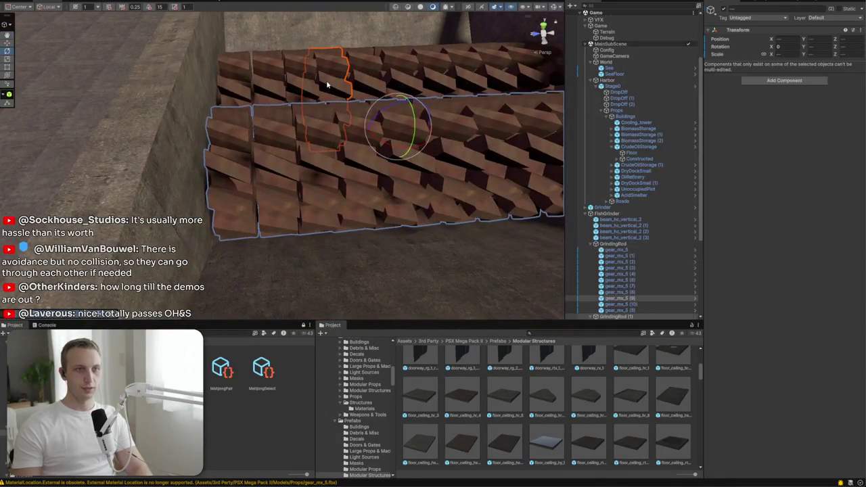
{"action": "left_click", "coordinate": [613, 245]}
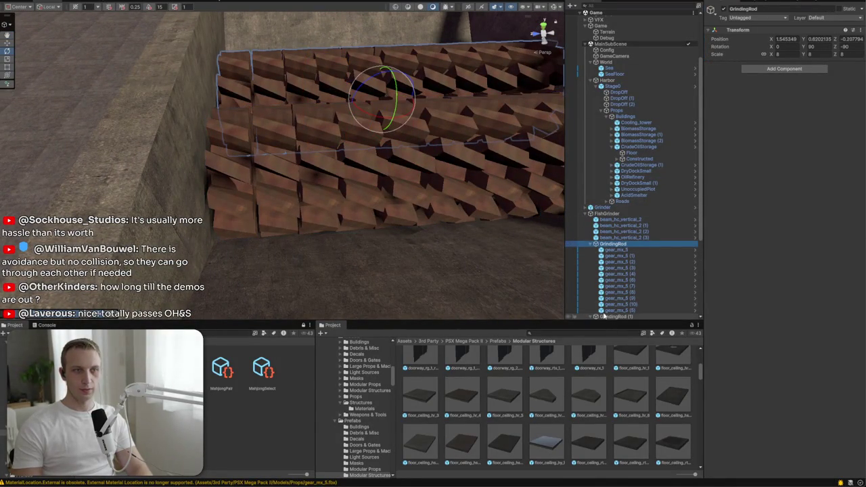
{"action": "key", "text": "w"}
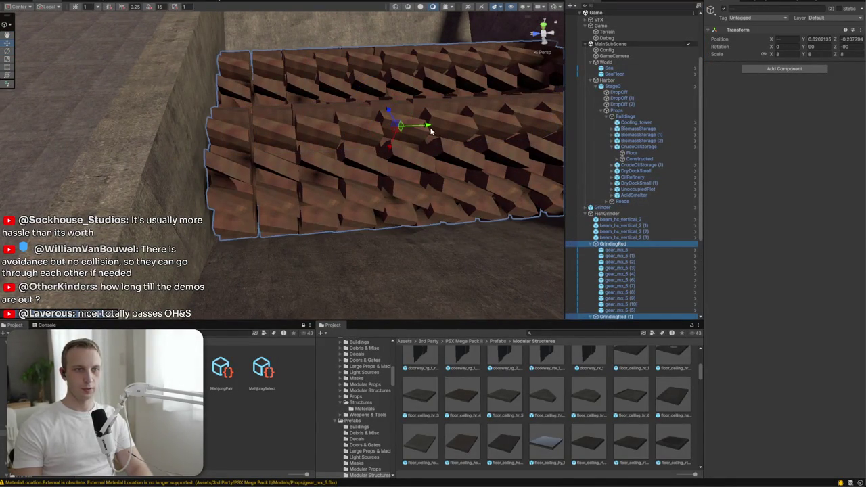
{"action": "mouse_move", "coordinate": [430, 130]}
{"action": "left_mouse_down"}
{"action": "mouse_move", "coordinate": [436, 110]}
{"action": "mouse_move", "coordinate": [176, 151]}
{"action": "mouse_move", "coordinate": [97, 148]}
{"action": "left_mouse_up"}
Navigate from PSX Mega Pack II up to 3rd Party and open the Industrial Exterior Prefab folder
{"action": "mouse_move", "coordinate": [317, 176]}
{"action": "left_mouse_down"}
{"action": "mouse_move", "coordinate": [352, 216]}
{"action": "mouse_move", "coordinate": [291, 240]}
{"action": "mouse_move", "coordinate": [362, 223]}
{"action": "mouse_move", "coordinate": [340, 234]}
{"action": "left_mouse_up"}
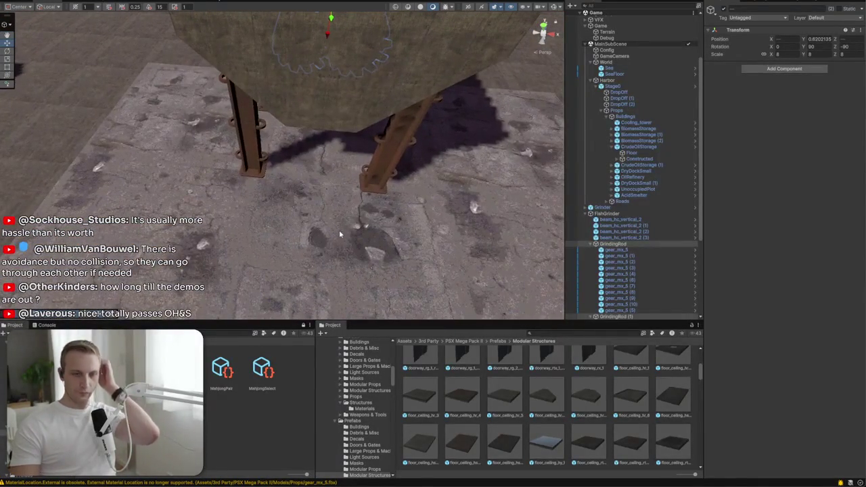
{"action": "scroll", "coordinate": [570, 459], "scroll_direction": "down", "scroll_amount": 5}
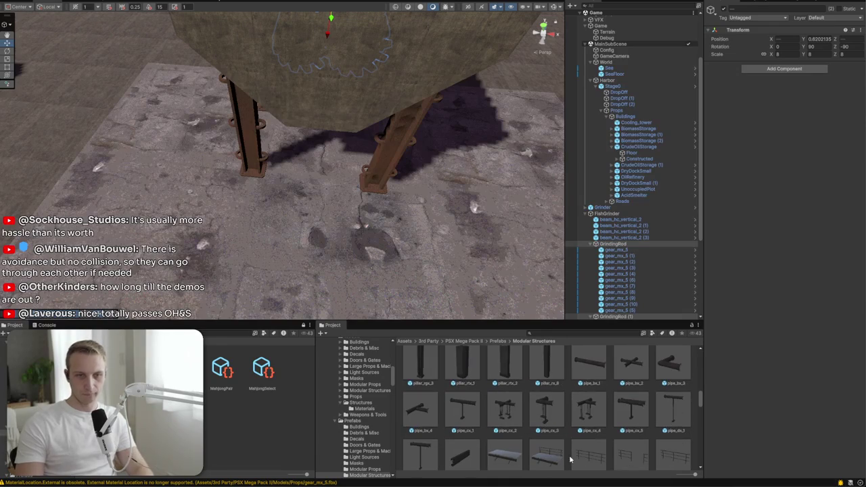
{"action": "scroll", "coordinate": [566, 438], "scroll_direction": "down", "scroll_amount": 2}
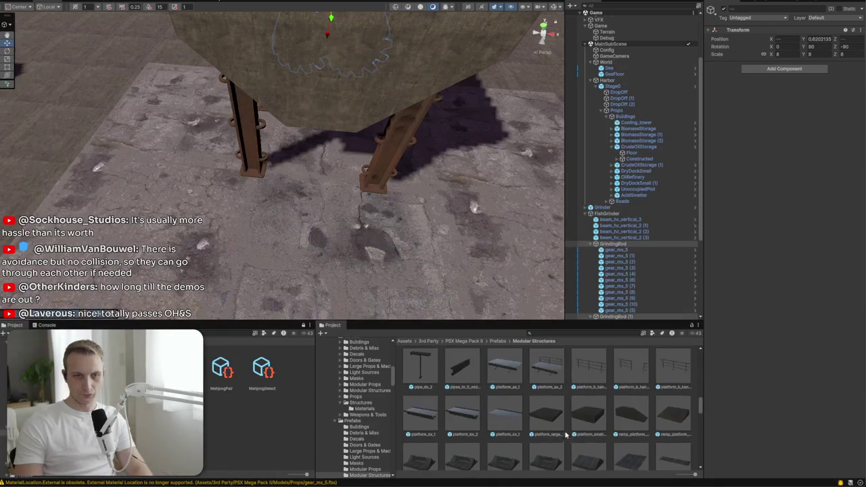
{"action": "left_click", "coordinate": [470, 344]}
{"action": "left_click", "coordinate": [426, 341]}
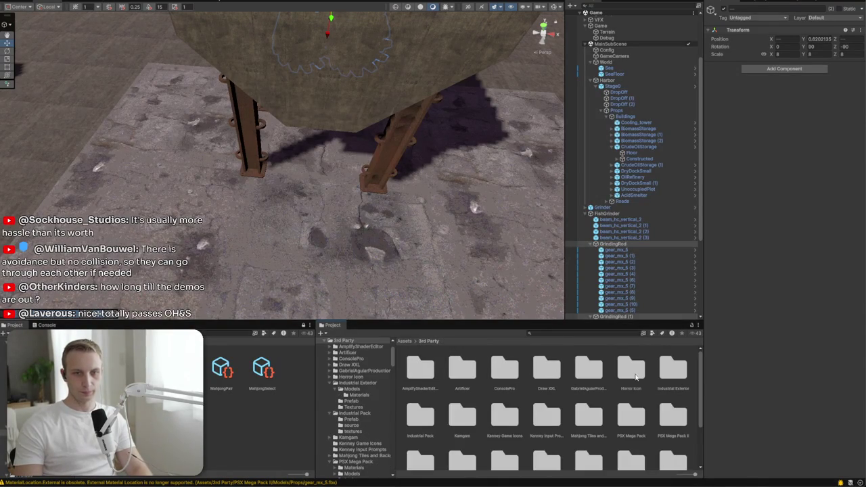
{"action": "double_click", "coordinate": [672, 369]}
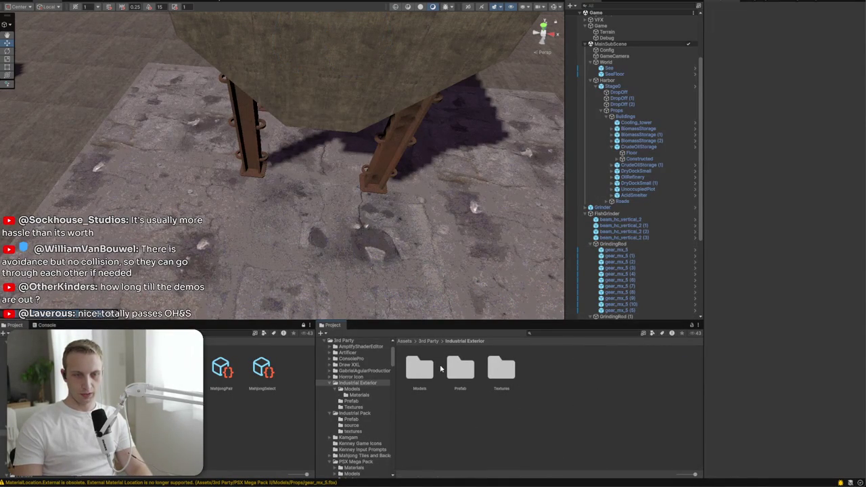
{"action": "double_click", "coordinate": [467, 372]}
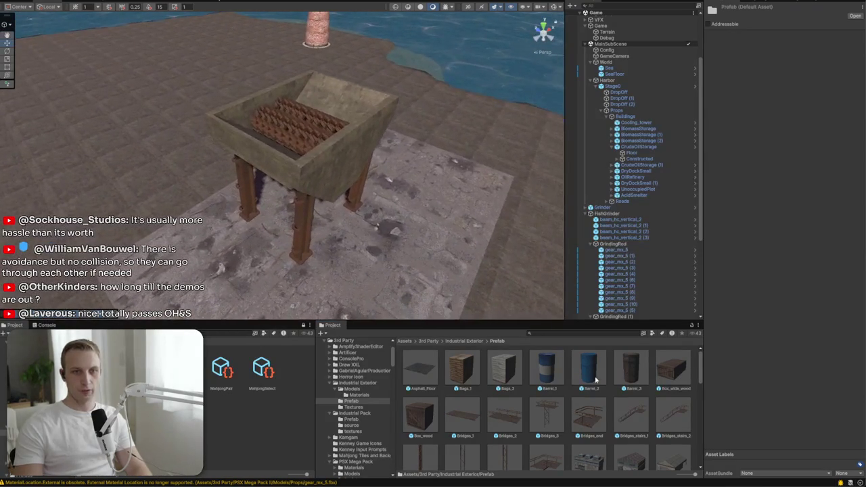
Place a bridge end piece beside the hopper at scale 1.5 and raise it slightly
{"action": "mouse_move", "coordinate": [549, 425]}
{"action": "left_mouse_down"}
{"action": "mouse_move", "coordinate": [281, 251]}
{"action": "mouse_move", "coordinate": [295, 297]}
{"action": "left_mouse_up"}
{"action": "mouse_move", "coordinate": [569, 420]}
{"action": "left_mouse_down"}
{"action": "mouse_move", "coordinate": [260, 203]}
{"action": "mouse_move", "coordinate": [233, 150]}
{"action": "mouse_move", "coordinate": [247, 156]}
{"action": "mouse_move", "coordinate": [56, 176]}
{"action": "left_mouse_up"}
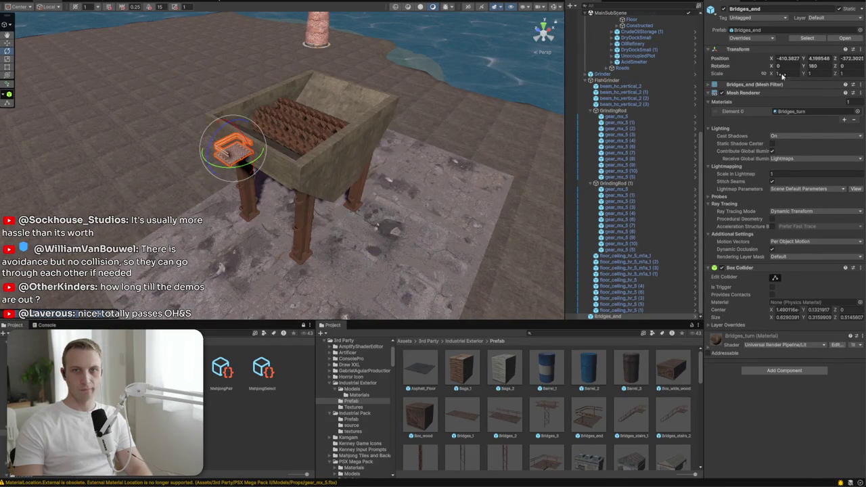
{"action": "type", "text": "1.5"}
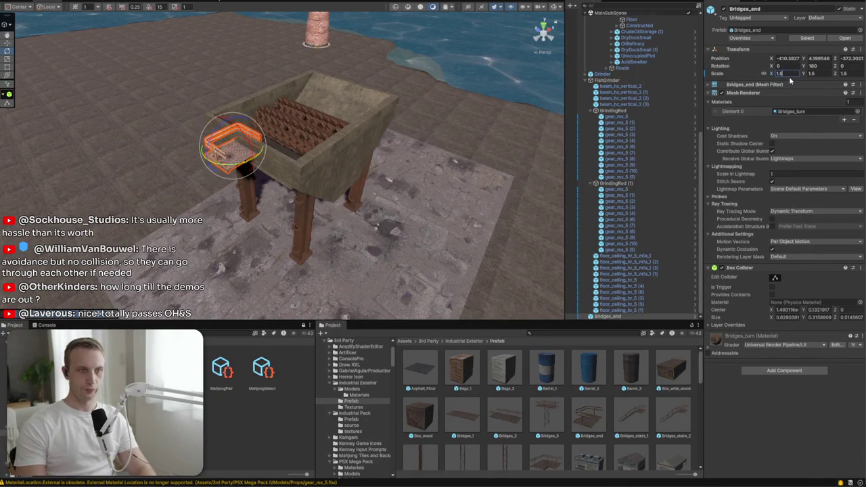
{"action": "mouse_move", "coordinate": [379, 203]}
{"action": "left_mouse_down"}
{"action": "mouse_move", "coordinate": [291, 216]}
{"action": "mouse_move", "coordinate": [348, 193]}
{"action": "mouse_move", "coordinate": [336, 135]}
{"action": "mouse_move", "coordinate": [346, 109]}
{"action": "left_mouse_up"}
{"action": "key", "text": "w"}
{"action": "left_click_drag", "start_coordinate": [346, 203], "coordinate": [460, 223]}
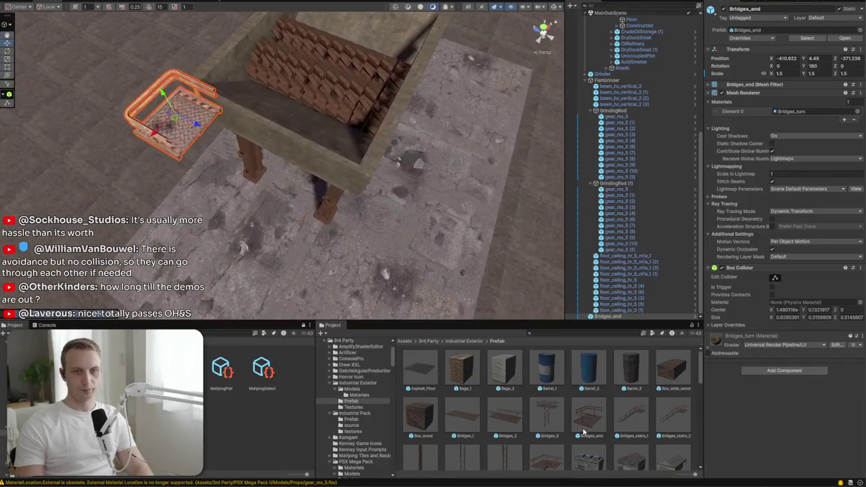
Add a long Bridges_2 catwalk section at scale 1.5 next to the hopper
{"action": "mouse_move", "coordinate": [490, 385]}
{"action": "left_mouse_down"}
{"action": "mouse_move", "coordinate": [260, 156]}
{"action": "mouse_move", "coordinate": [277, 145]}
{"action": "left_mouse_up"}
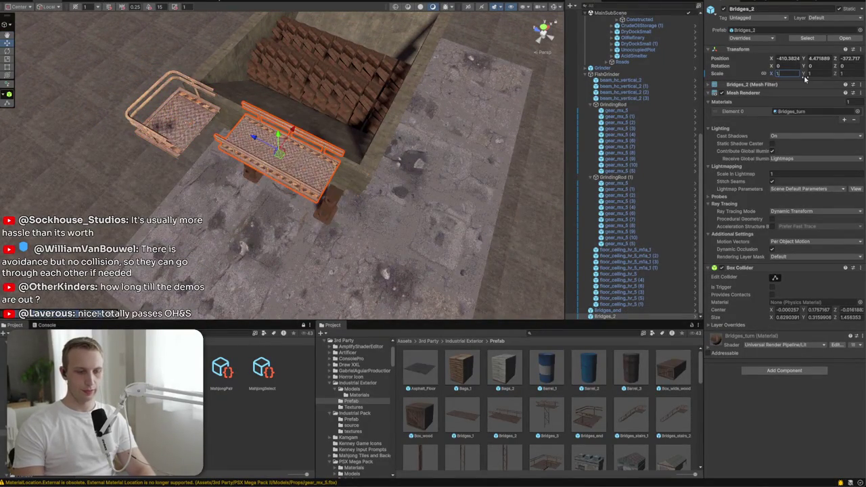
{"action": "type", "text": "1.5"}
{"action": "scroll", "coordinate": [241, 155], "scroll_direction": "up", "scroll_amount": 5}
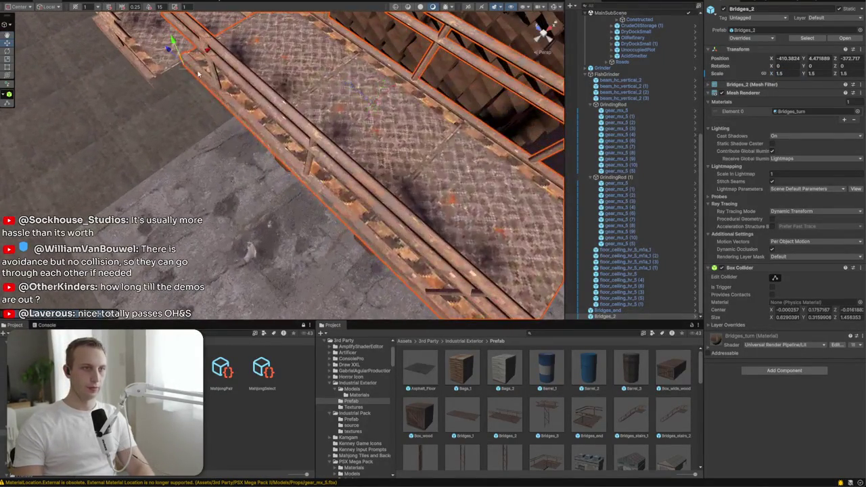
{"action": "left_click_drag", "start_coordinate": [182, 59], "coordinate": [154, 74]}
{"action": "left_click_drag", "start_coordinate": [144, 79], "coordinate": [231, 88]}
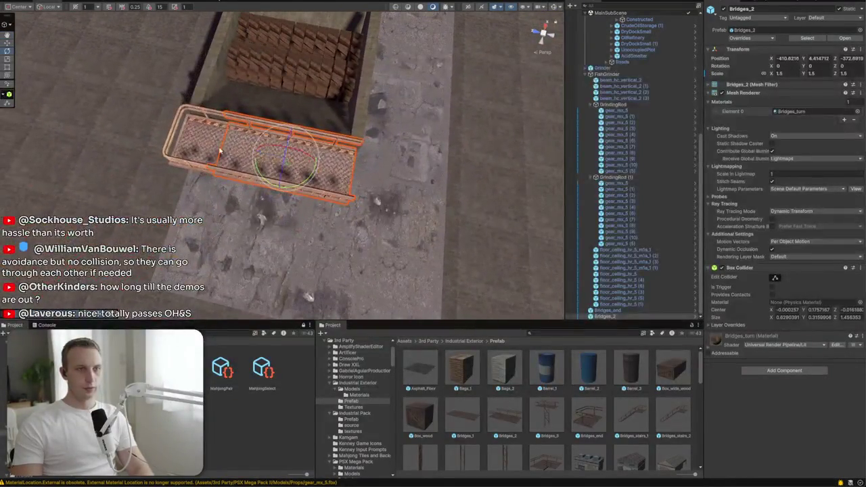
Turn the catwalk about 90 degrees along the hopper's side and add a Bridges_stairs_1 piece
{"action": "key", "text": "e"}
{"action": "mouse_move", "coordinate": [292, 169]}
{"action": "left_mouse_down"}
{"action": "mouse_move", "coordinate": [367, 143]}
{"action": "mouse_move", "coordinate": [440, 97]}
{"action": "left_mouse_up"}
{"action": "left_click_drag", "start_coordinate": [240, 152], "coordinate": [298, 159]}
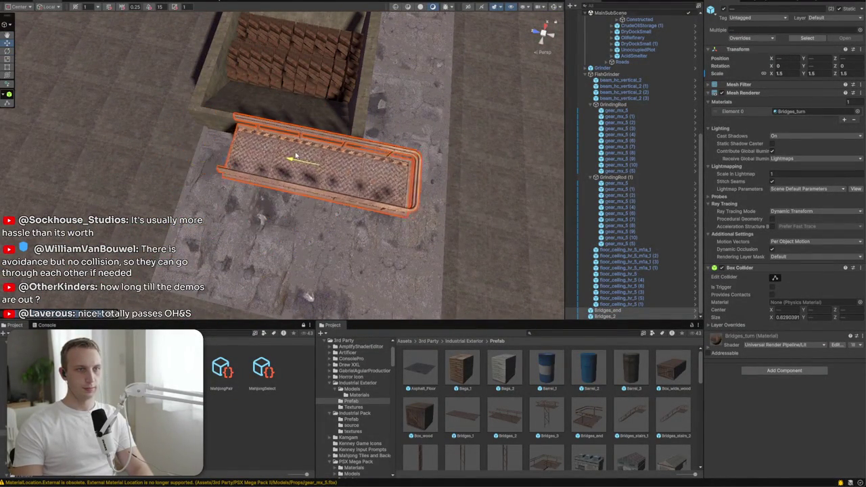
{"action": "left_click_drag", "start_coordinate": [416, 271], "coordinate": [317, 170]}
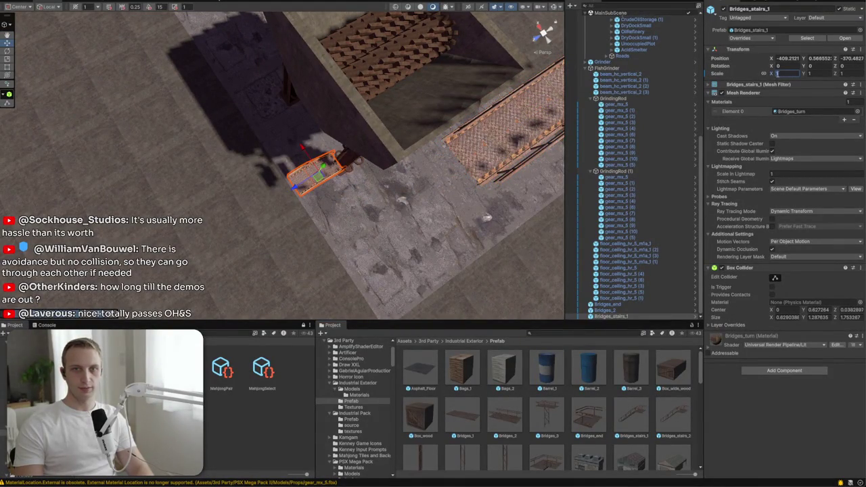
Scale the stairs to 1.5, rotate the turn piece to 105 degrees, and move it beside the upper bridge
{"action": "type", "text": "1.5"}
{"action": "left_click_drag", "start_coordinate": [266, 230], "coordinate": [346, 69]}
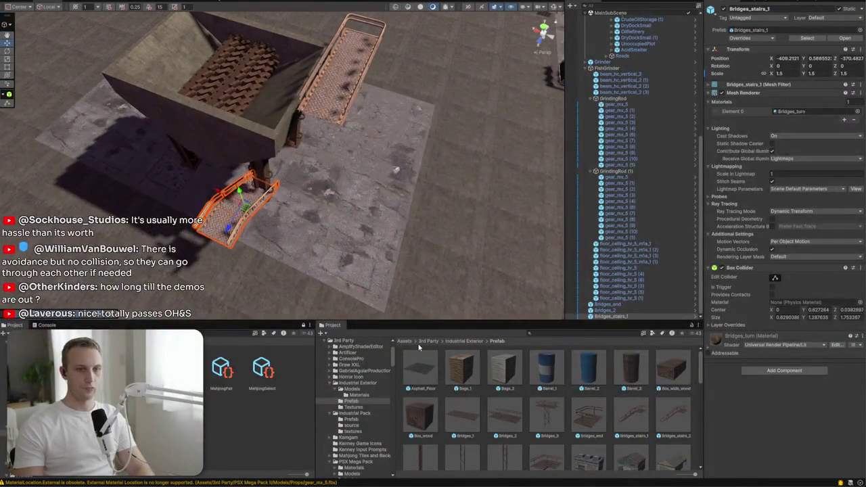
{"action": "scroll", "coordinate": [507, 424], "scroll_direction": "down", "scroll_amount": 1}
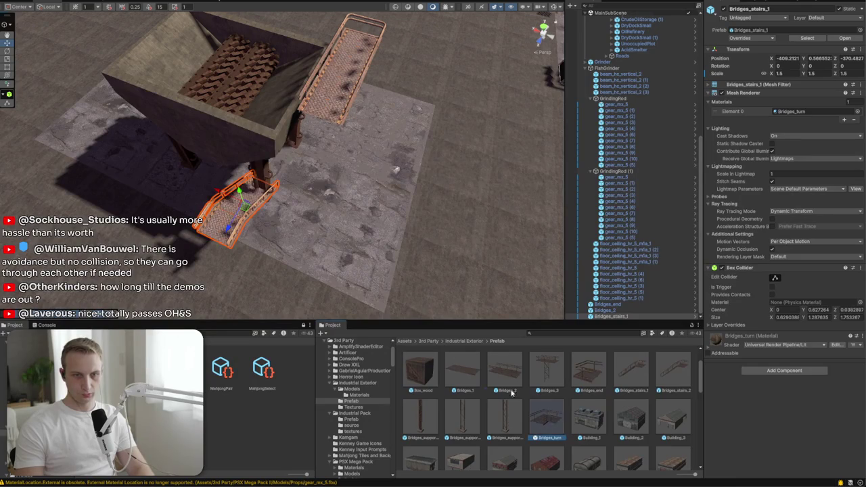
{"action": "left_click", "coordinate": [293, 233]}
{"action": "key", "text": "e"}
{"action": "left_click_drag", "start_coordinate": [203, 260], "coordinate": [265, 259]}
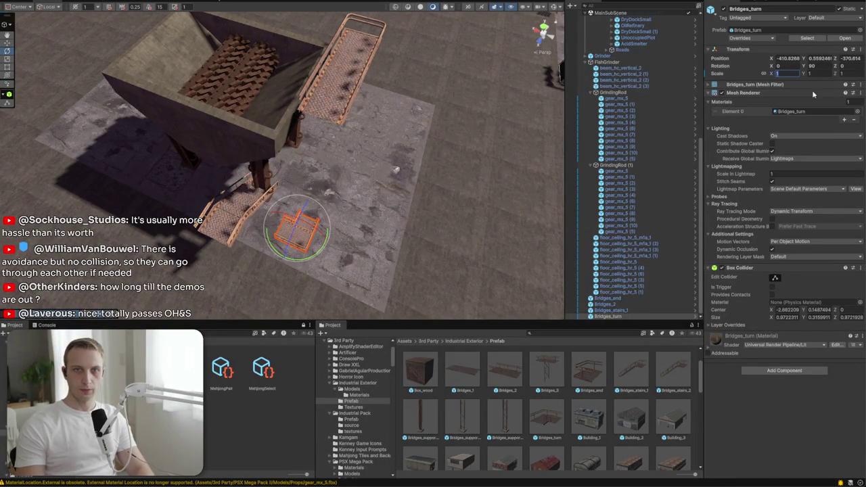
{"action": "left_click_drag", "start_coordinate": [273, 311], "coordinate": [275, 292]}
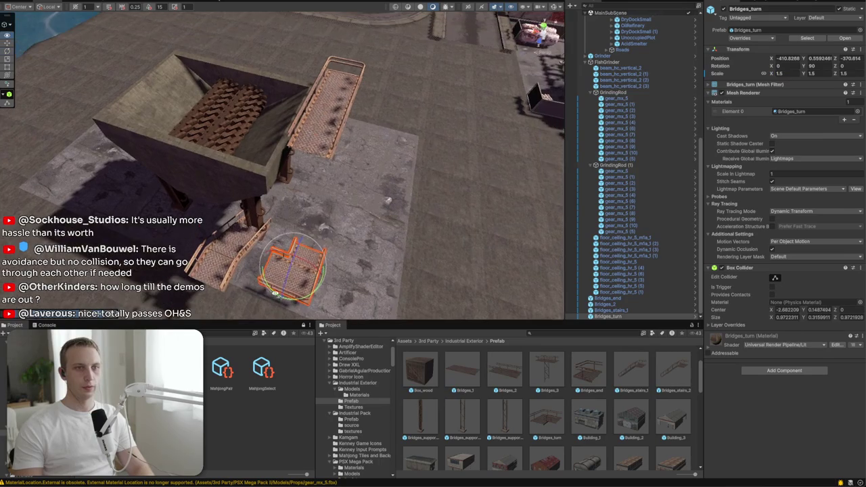
{"action": "mouse_move", "coordinate": [323, 256]}
{"action": "left_mouse_down"}
{"action": "mouse_move", "coordinate": [327, 158]}
{"action": "mouse_move", "coordinate": [282, 238]}
{"action": "mouse_move", "coordinate": [264, 230]}
{"action": "mouse_move", "coordinate": [201, 237]}
{"action": "mouse_move", "coordinate": [304, 267]}
{"action": "mouse_move", "coordinate": [392, 269]}
{"action": "mouse_move", "coordinate": [360, 131]}
{"action": "left_mouse_up"}
Lower the stairs section and shift it sideways beside the hopper
{"action": "left_click", "coordinate": [304, 263]}
{"action": "key", "text": "e"}
{"action": "scroll", "coordinate": [356, 130], "scroll_direction": "down", "scroll_amount": 4}
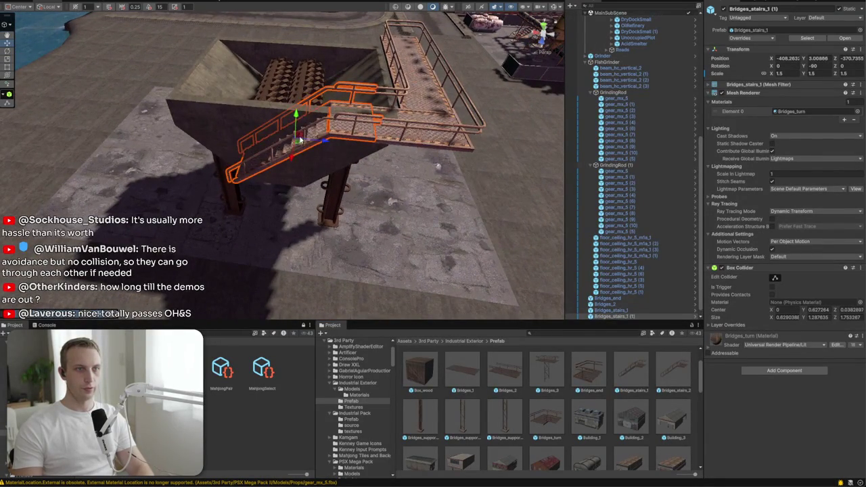
{"action": "left_click_drag", "start_coordinate": [300, 140], "coordinate": [194, 184]}
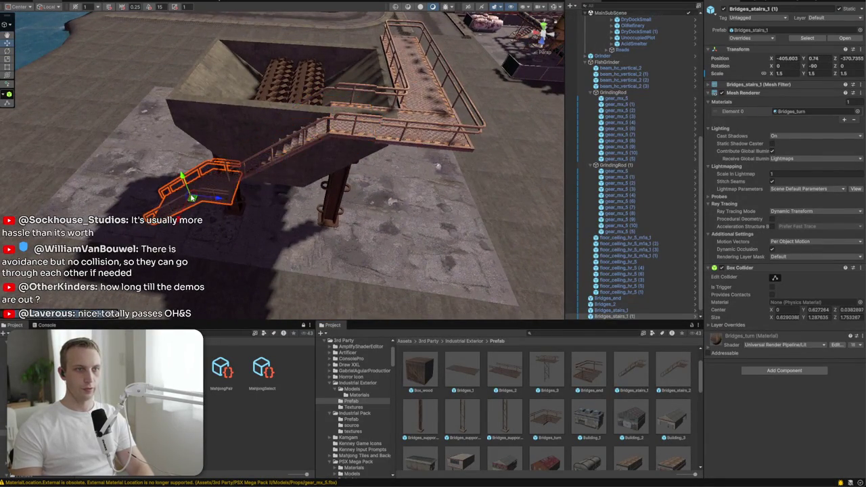
{"action": "scroll", "coordinate": [193, 183], "scroll_direction": "up", "scroll_amount": 5}
{"action": "mouse_move", "coordinate": [211, 220]}
{"action": "left_mouse_down"}
{"action": "mouse_move", "coordinate": [201, 249]}
{"action": "mouse_move", "coordinate": [302, 224]}
{"action": "mouse_move", "coordinate": [336, 164]}
{"action": "mouse_move", "coordinate": [329, 166]}
{"action": "left_mouse_up"}
{"action": "mouse_move", "coordinate": [363, 200]}
{"action": "left_mouse_down"}
{"action": "mouse_move", "coordinate": [324, 126]}
{"action": "mouse_move", "coordinate": [217, 196]}
{"action": "mouse_move", "coordinate": [164, 141]}
{"action": "left_mouse_up"}
Duplicate the stairs section and place the copy at the foot of the flight
{"action": "key", "text": "ctrl+d"}
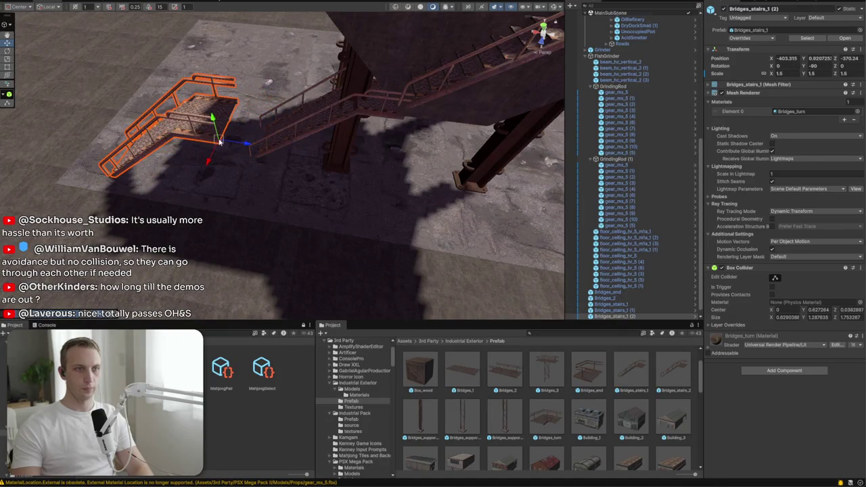
{"action": "left_click_drag", "start_coordinate": [219, 141], "coordinate": [237, 156]}
{"action": "scroll", "coordinate": [249, 158], "scroll_direction": "down", "scroll_amount": 10}
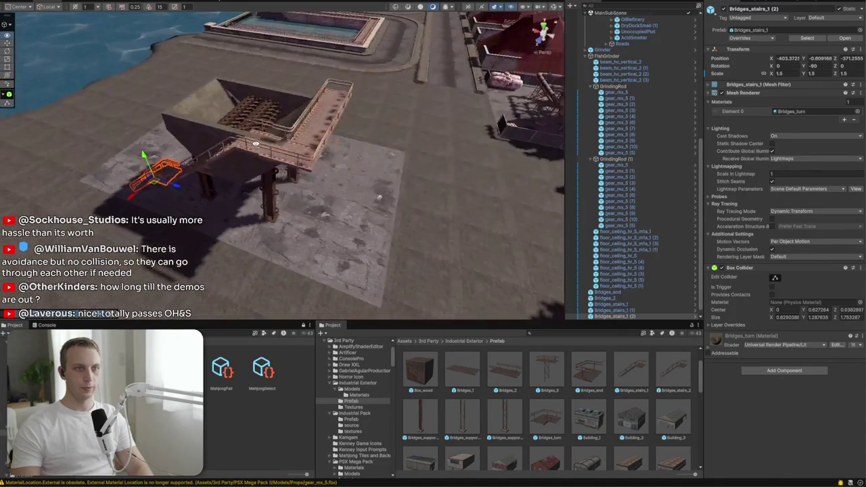
{"action": "left_click_drag", "start_coordinate": [223, 150], "coordinate": [234, 81]}
{"action": "key", "text": "f"}
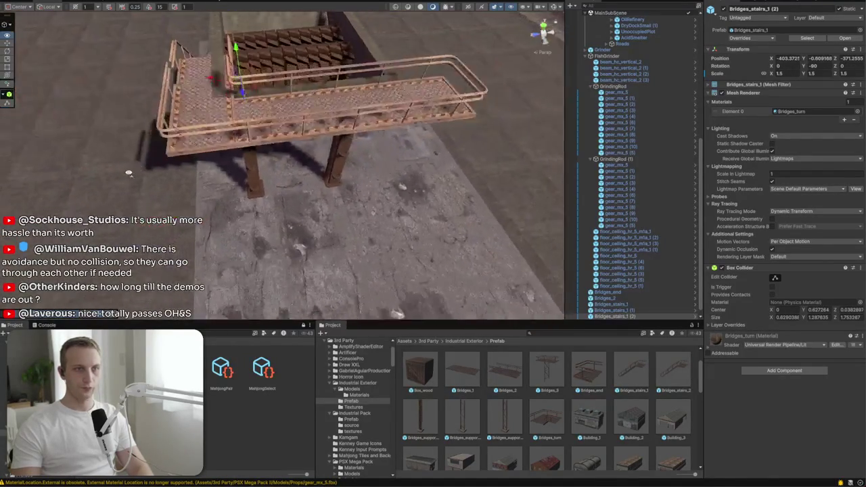
Move the FishGrinder hopper to a new spot on the plot
{"action": "left_click", "coordinate": [611, 56]}
{"action": "key", "text": "f"}
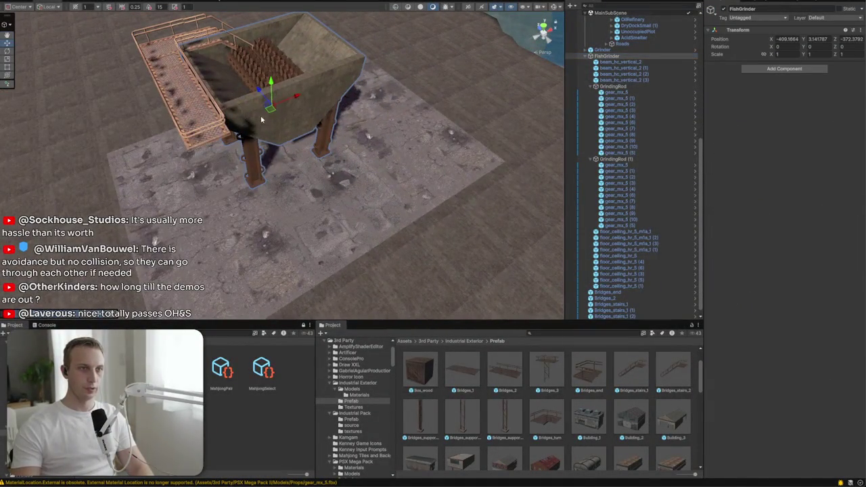
{"action": "left_click_drag", "start_coordinate": [270, 115], "coordinate": [278, 121]}
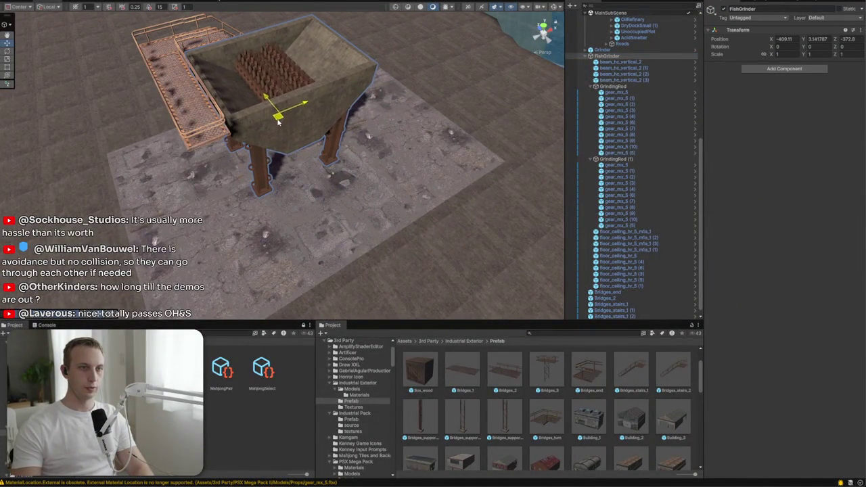
Select the Bridges pieces and test lowering them, undoing each height change
{"action": "left_click", "coordinate": [594, 293]}
{"action": "left_click", "coordinate": [612, 316], "text": "shift"}
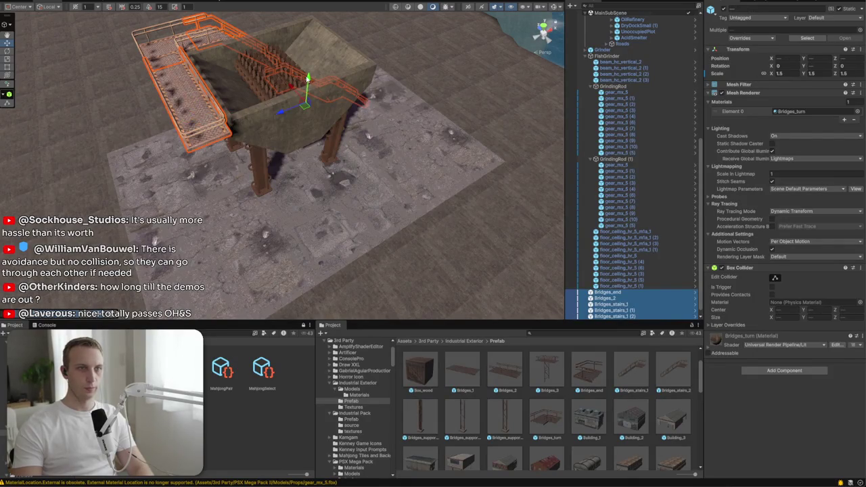
{"action": "left_click_drag", "start_coordinate": [307, 79], "coordinate": [306, 89]}
{"action": "key", "text": "ctrl+z"}
{"action": "scroll", "coordinate": [614, 275], "scroll_direction": "down", "scroll_amount": 1}
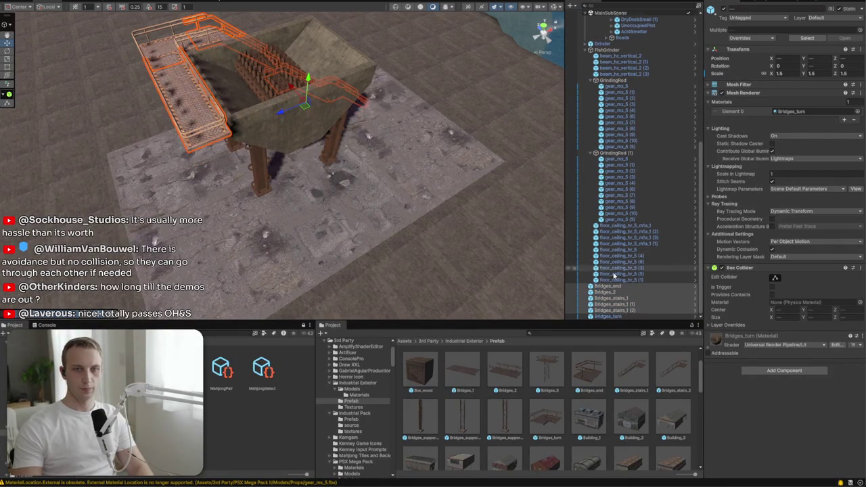
{"action": "left_click", "coordinate": [608, 317]}
{"action": "left_click_drag", "start_coordinate": [308, 79], "coordinate": [306, 91]}
{"action": "key", "text": "ctrl+z"}
{"action": "left_click", "coordinate": [608, 317], "text": "shift"}
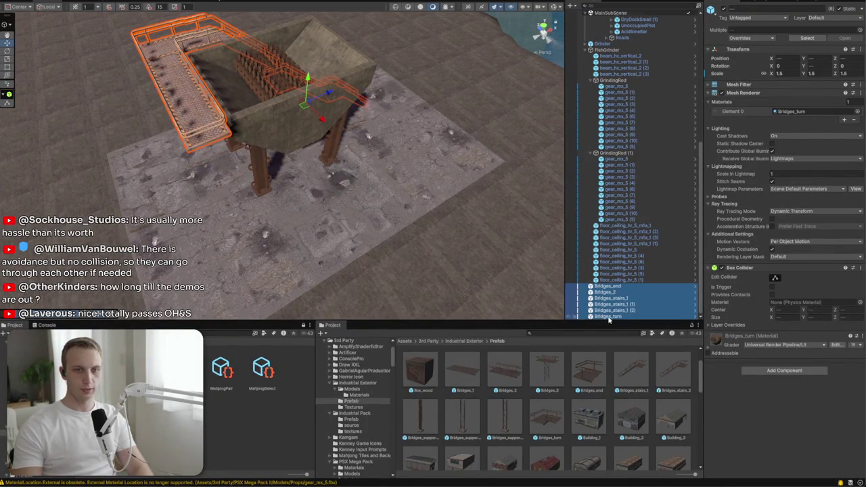
Raise the lower landing Bridges_stairs_1 (1) to Y 1.02806 so it meets the stairs
{"action": "scroll", "coordinate": [284, 163], "scroll_direction": "up", "scroll_amount": 5}
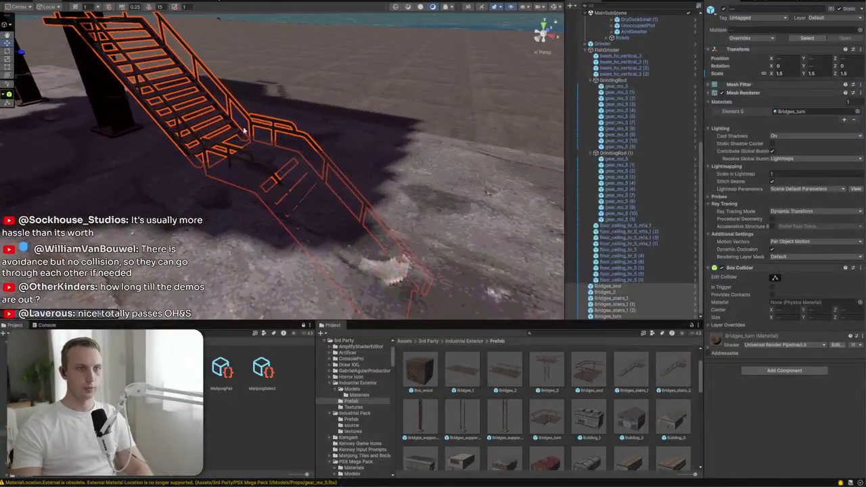
{"action": "mouse_move", "coordinate": [247, 160]}
{"action": "left_mouse_down"}
{"action": "mouse_move", "coordinate": [183, 169]}
{"action": "mouse_move", "coordinate": [304, 208]}
{"action": "left_mouse_up"}
{"action": "left_click", "coordinate": [305, 207]}
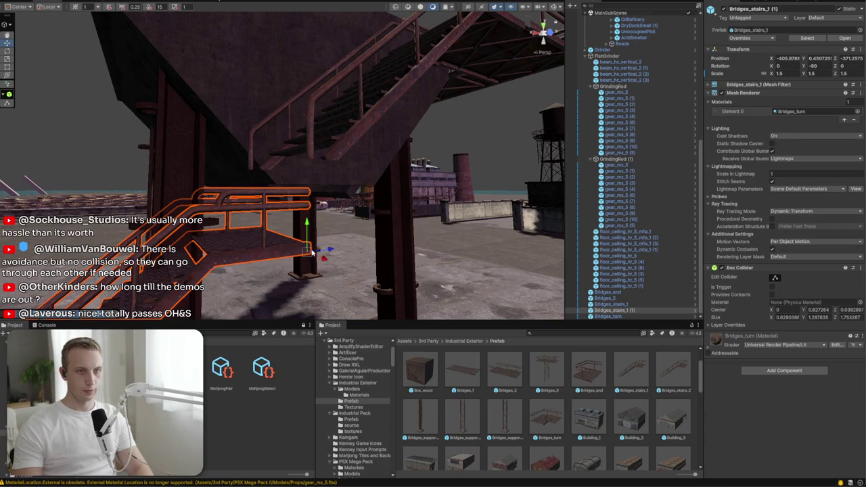
{"action": "mouse_move", "coordinate": [311, 247]}
{"action": "left_mouse_down"}
{"action": "mouse_move", "coordinate": [267, 150]}
{"action": "mouse_move", "coordinate": [228, 150]}
{"action": "mouse_move", "coordinate": [236, 263]}
{"action": "left_mouse_up"}
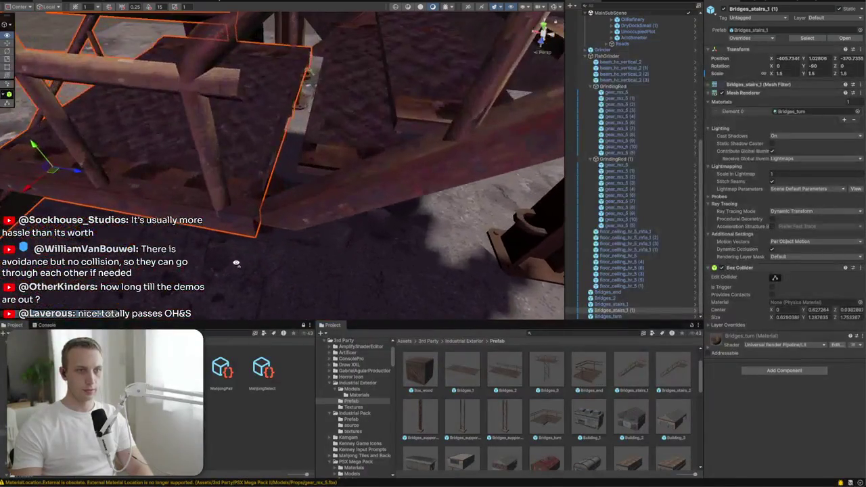
{"action": "left_click", "coordinate": [251, 230]}
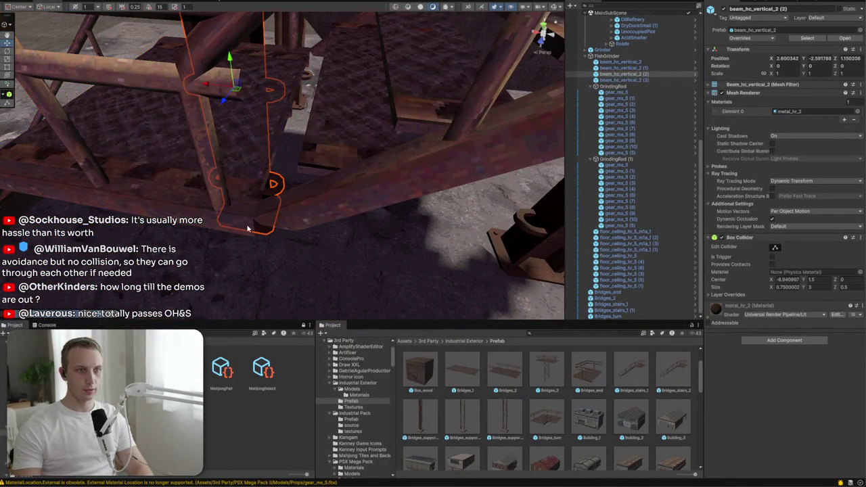
{"action": "left_click", "coordinate": [224, 221]}
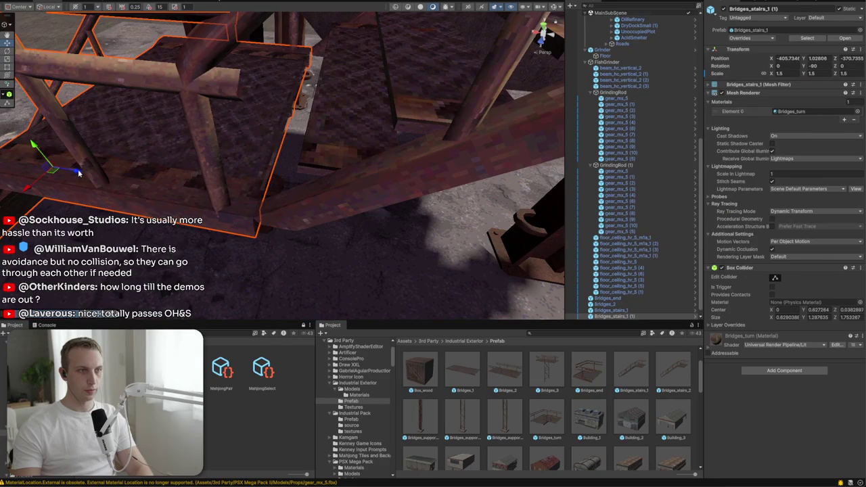
{"action": "key", "text": "f"}
{"action": "mouse_move", "coordinate": [105, 176]}
{"action": "left_mouse_down"}
{"action": "mouse_move", "coordinate": [251, 144]}
{"action": "mouse_move", "coordinate": [225, 160]}
{"action": "mouse_move", "coordinate": [538, 283]}
{"action": "mouse_move", "coordinate": [32, 152]}
{"action": "mouse_move", "coordinate": [109, 182]}
{"action": "left_mouse_up"}
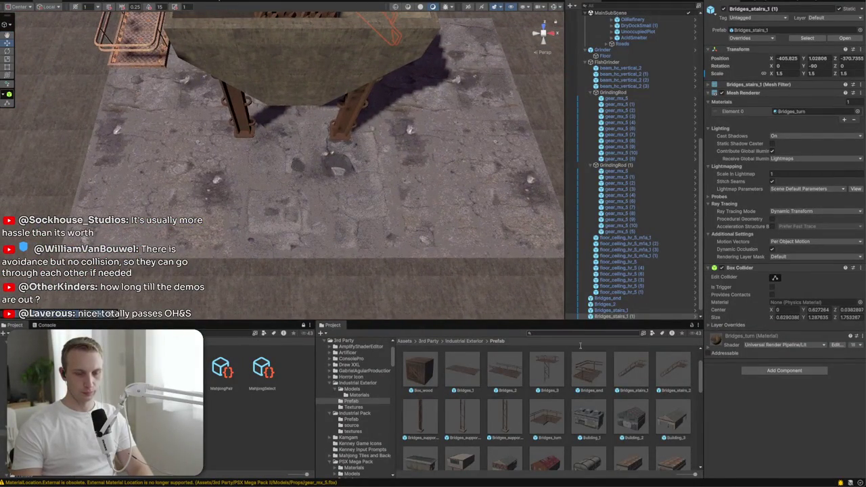
Place the Building_4 prefab in the scene beside the hopper
{"action": "scroll", "coordinate": [586, 380], "scroll_direction": "down", "scroll_amount": 2}
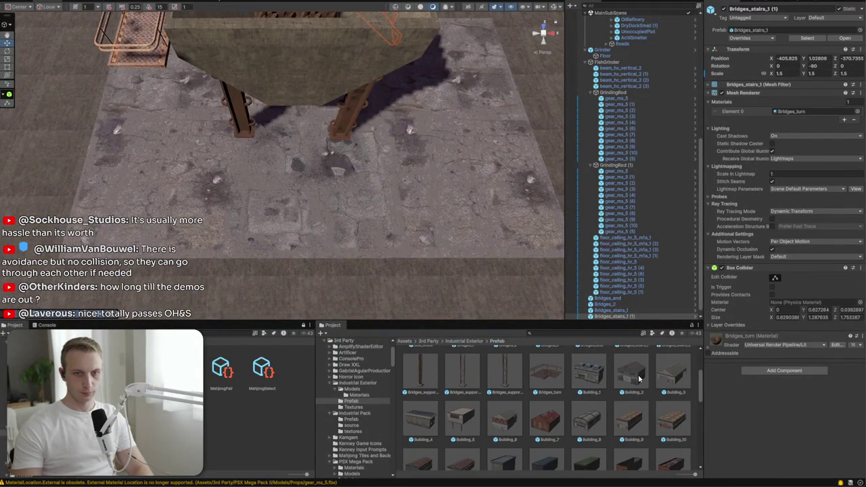
{"action": "mouse_move", "coordinate": [419, 311]}
{"action": "left_mouse_down"}
{"action": "mouse_move", "coordinate": [406, 196]}
{"action": "mouse_move", "coordinate": [568, 419]}
{"action": "left_mouse_up"}
{"action": "mouse_move", "coordinate": [581, 378]}
{"action": "left_mouse_down"}
{"action": "mouse_move", "coordinate": [379, 202]}
{"action": "mouse_move", "coordinate": [377, 245]}
{"action": "left_mouse_up"}
{"action": "mouse_move", "coordinate": [420, 414]}
{"action": "left_mouse_down"}
{"action": "mouse_move", "coordinate": [352, 304]}
{"action": "mouse_move", "coordinate": [95, 233]}
{"action": "mouse_move", "coordinate": [241, 232]}
{"action": "mouse_move", "coordinate": [264, 215]}
{"action": "mouse_move", "coordinate": [318, 226]}
{"action": "mouse_move", "coordinate": [364, 216]}
{"action": "left_mouse_up"}
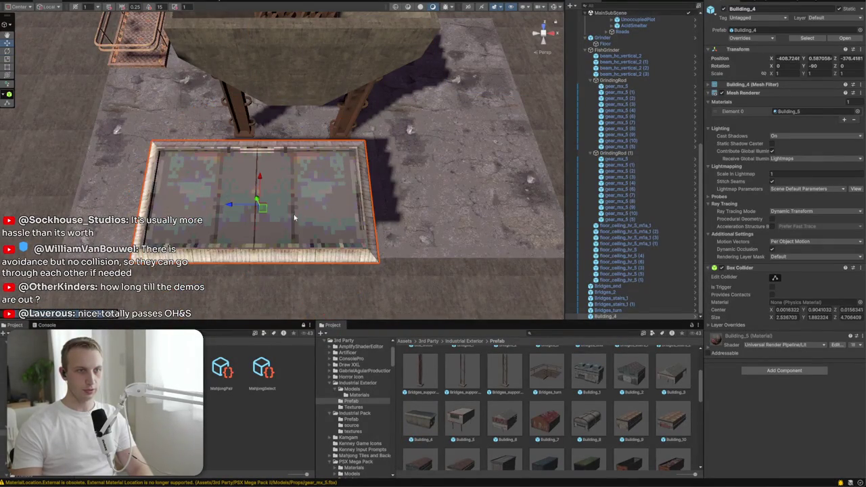
{"action": "mouse_move", "coordinate": [263, 211]}
{"action": "left_mouse_down"}
{"action": "mouse_move", "coordinate": [243, 188]}
{"action": "mouse_move", "coordinate": [252, 197]}
{"action": "mouse_move", "coordinate": [258, 190]}
{"action": "left_mouse_up"}
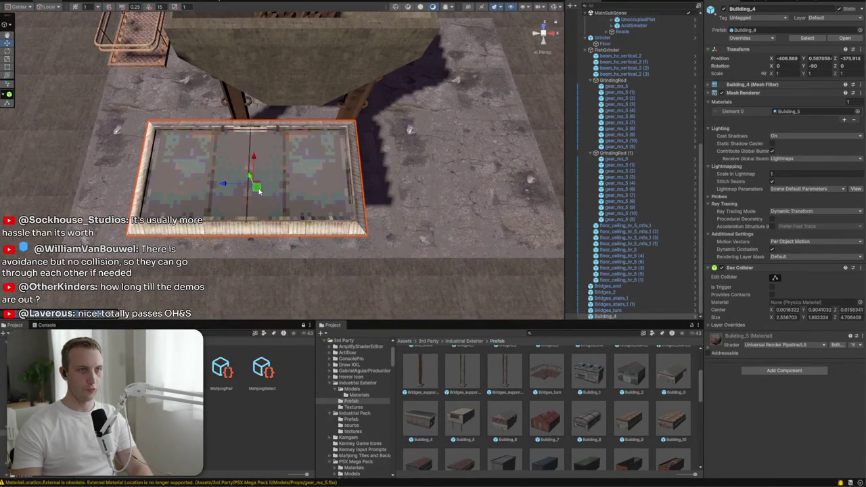
{"action": "left_click_drag", "start_coordinate": [332, 207], "coordinate": [473, 311]}
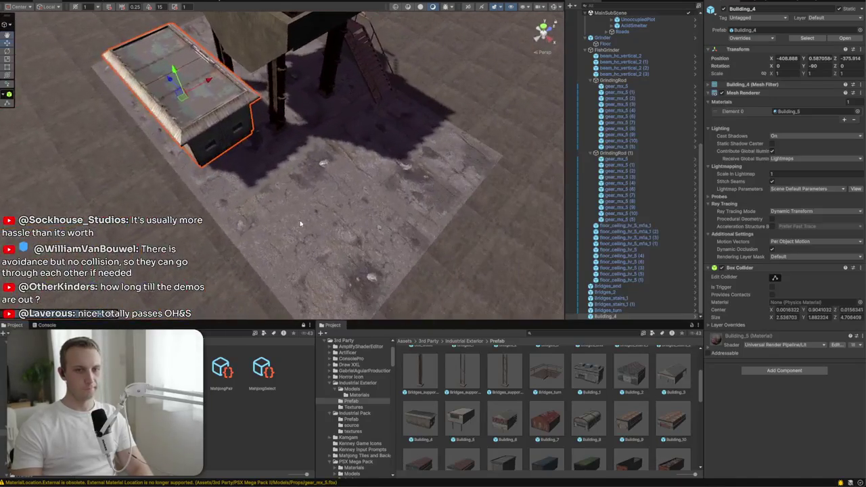
Add a Cargo_2_full container at scale 2 and duplicate it alongside the first
{"action": "scroll", "coordinate": [524, 366], "scroll_direction": "down", "scroll_amount": 2}
{"action": "scroll", "coordinate": [524, 367], "scroll_direction": "down", "scroll_amount": 2}
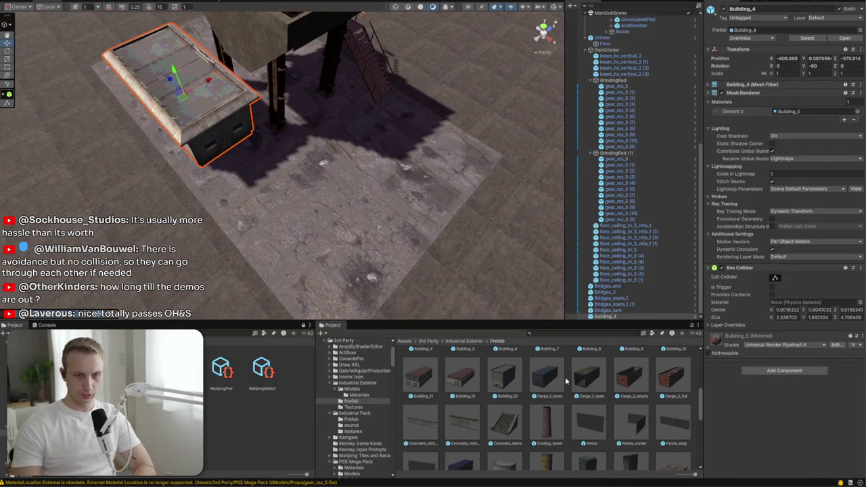
{"action": "left_click_drag", "start_coordinate": [481, 268], "coordinate": [331, 203]}
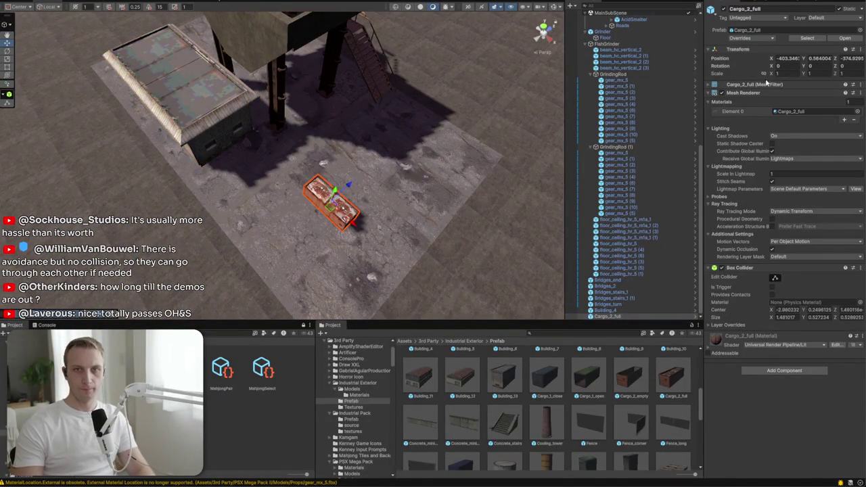
{"action": "type", "text": "2"}
{"action": "key", "text": "Return"}
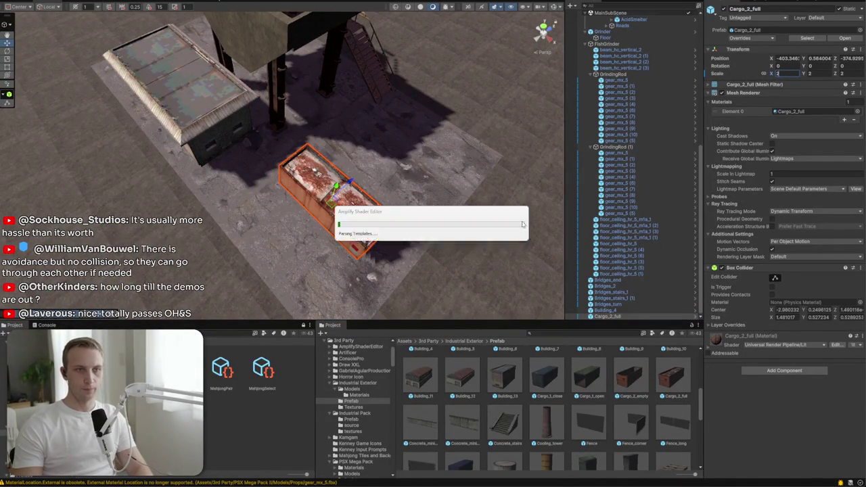
{"action": "left_click_drag", "start_coordinate": [484, 227], "coordinate": [445, 249]}
{"action": "key", "text": "ctrl+d"}
{"action": "mouse_move", "coordinate": [265, 173]}
{"action": "left_mouse_down"}
{"action": "mouse_move", "coordinate": [364, 170]}
{"action": "mouse_move", "coordinate": [301, 189]}
{"action": "mouse_move", "coordinate": [75, 177]}
{"action": "mouse_move", "coordinate": [435, 289]}
{"action": "left_mouse_up"}
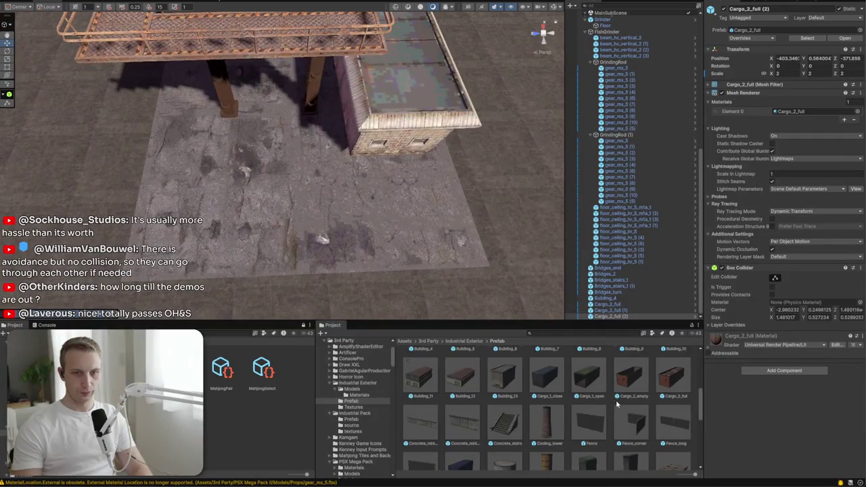
Add a Road_long piece turned 90° and move it under the catwalk
{"action": "scroll", "coordinate": [616, 403], "scroll_direction": "down", "scroll_amount": 5}
{"action": "left_click_drag", "start_coordinate": [646, 400], "coordinate": [251, 173]}
{"action": "key", "text": "e"}
{"action": "left_click_drag", "start_coordinate": [272, 207], "coordinate": [173, 230]}
{"action": "key", "text": "ctrl+z"}
{"action": "mouse_move", "coordinate": [254, 182]}
{"action": "left_mouse_down"}
{"action": "mouse_move", "coordinate": [271, 149]}
{"action": "mouse_move", "coordinate": [274, 155]}
{"action": "mouse_move", "coordinate": [271, 144]}
{"action": "mouse_move", "coordinate": [478, 140]}
{"action": "mouse_move", "coordinate": [318, 173]}
{"action": "mouse_move", "coordinate": [344, 212]}
{"action": "mouse_move", "coordinate": [299, 195]}
{"action": "mouse_move", "coordinate": [399, 250]}
{"action": "left_mouse_up"}
{"action": "scroll", "coordinate": [270, 144], "scroll_direction": "up", "scroll_amount": 3}
Lift Road_long slightly and slide it lengthwise to Z -372.881 beside the building
{"action": "key", "text": "f"}
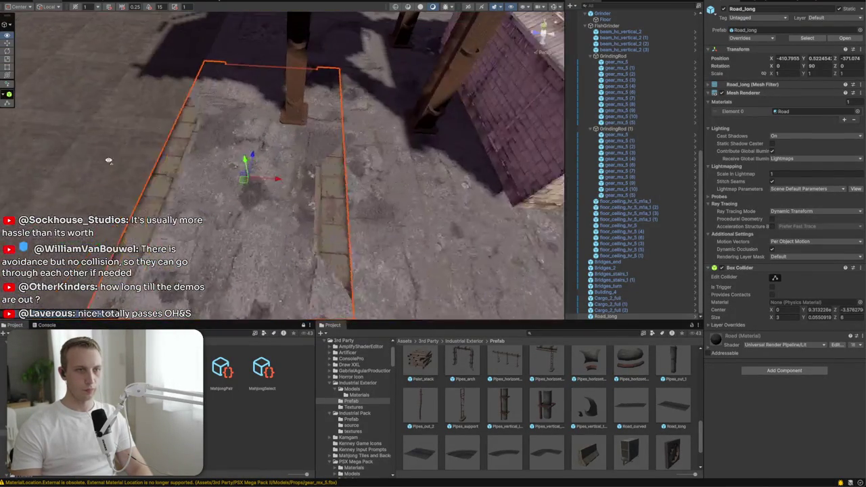
{"action": "left_click_drag", "start_coordinate": [228, 178], "coordinate": [228, 180]}
{"action": "scroll", "coordinate": [228, 188], "scroll_direction": "up", "scroll_amount": 3}
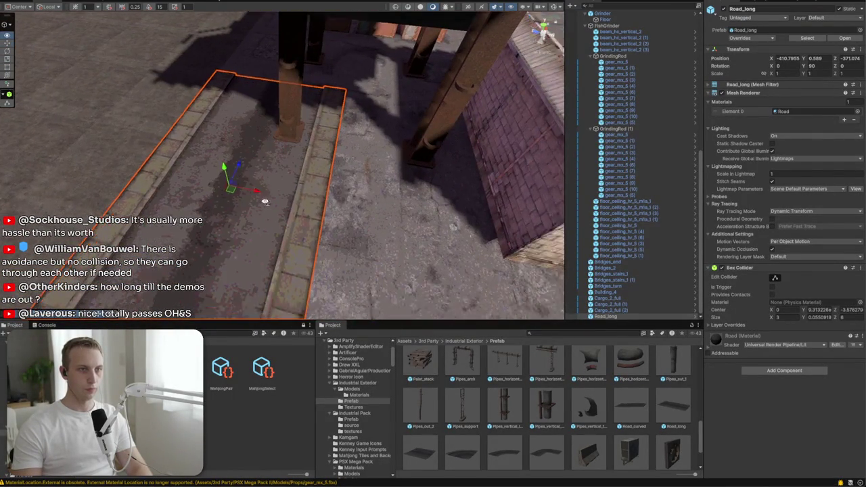
{"action": "mouse_move", "coordinate": [211, 134]}
{"action": "left_mouse_down"}
{"action": "mouse_move", "coordinate": [332, 141]}
{"action": "mouse_move", "coordinate": [377, 159]}
{"action": "mouse_move", "coordinate": [263, 171]}
{"action": "mouse_move", "coordinate": [203, 166]}
{"action": "left_mouse_up"}
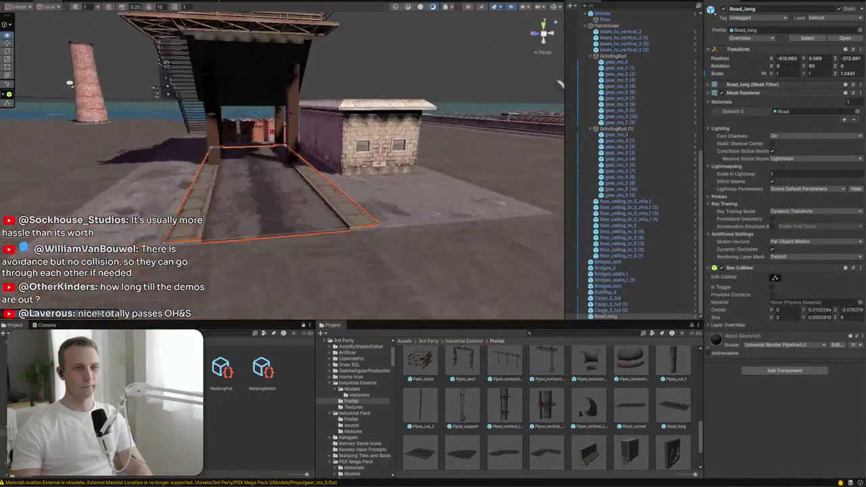
{"action": "mouse_move", "coordinate": [255, 167]}
{"action": "left_mouse_down"}
{"action": "mouse_move", "coordinate": [512, 244]}
{"action": "mouse_move", "coordinate": [406, 138]}
{"action": "left_mouse_up"}
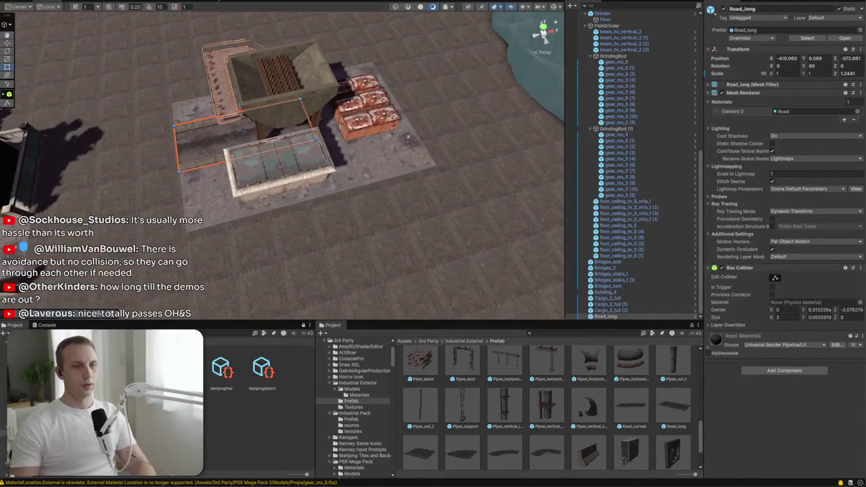
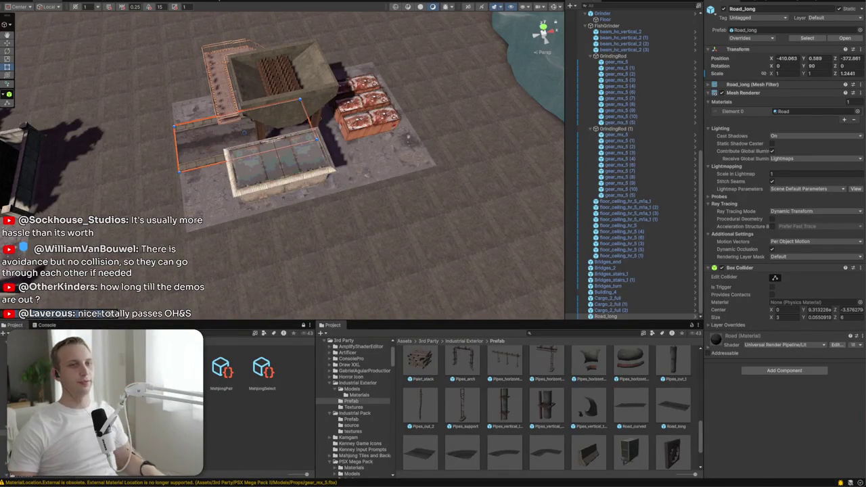
Raise the Road_long slab slightly and slide it along Z toward the crates
{"action": "mouse_move", "coordinate": [134, 52]}
{"action": "left_mouse_down"}
{"action": "mouse_move", "coordinate": [269, 150]}
{"action": "mouse_move", "coordinate": [379, 159]}
{"action": "left_mouse_up"}
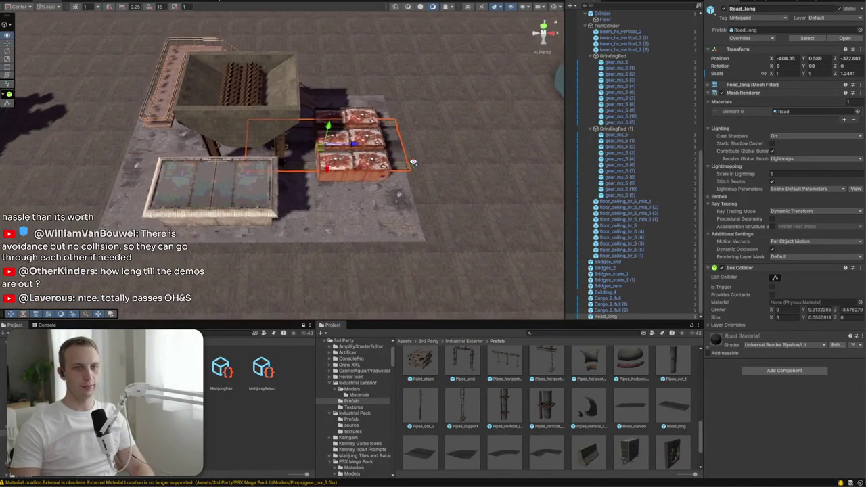
{"action": "key", "text": "f"}
{"action": "mouse_move", "coordinate": [295, 198]}
{"action": "left_mouse_down"}
{"action": "mouse_move", "coordinate": [123, 197]}
{"action": "mouse_move", "coordinate": [103, 172]}
{"action": "left_mouse_up"}
{"action": "left_click_drag", "start_coordinate": [170, 143], "coordinate": [235, 150]}
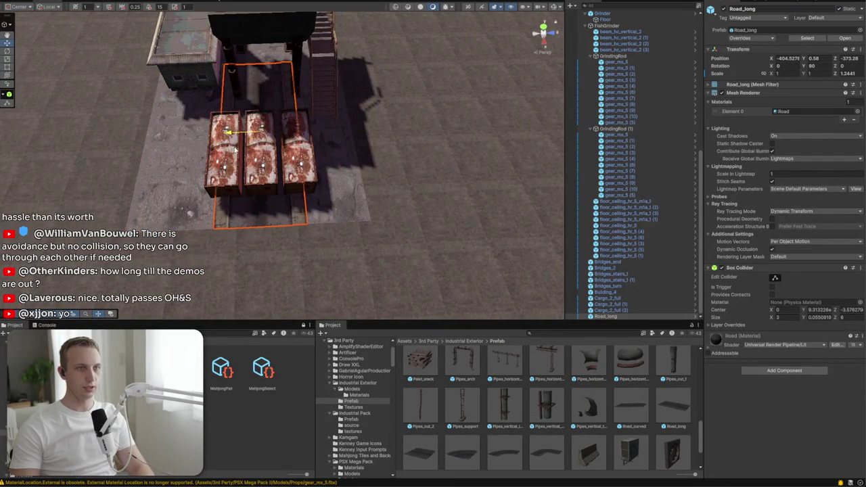
Move the Cargo_2_full crates beside the walkway next to the grinder
{"action": "left_click", "coordinate": [228, 170]}
{"action": "mouse_move", "coordinate": [346, 159]}
{"action": "left_mouse_down"}
{"action": "mouse_move", "coordinate": [94, 170]}
{"action": "mouse_move", "coordinate": [371, 163]}
{"action": "left_mouse_up"}
{"action": "key", "text": "f"}
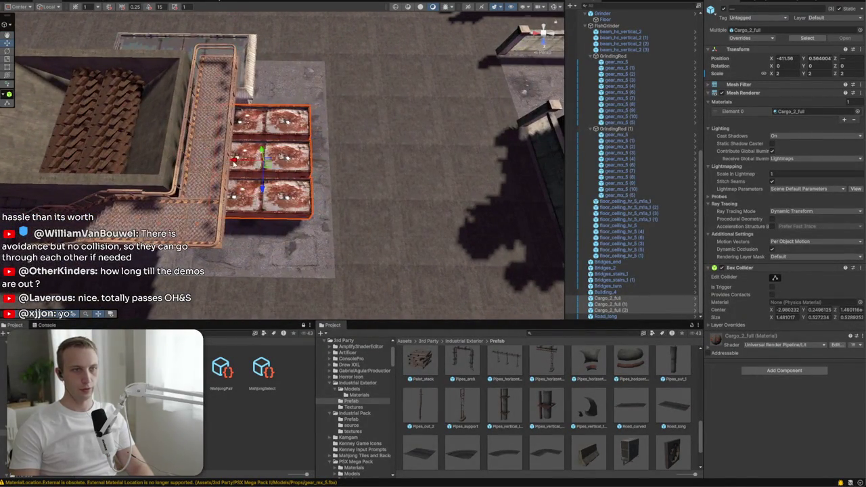
{"action": "mouse_move", "coordinate": [242, 160]}
{"action": "left_mouse_down"}
{"action": "mouse_move", "coordinate": [223, 149]}
{"action": "mouse_move", "coordinate": [350, 141]}
{"action": "mouse_move", "coordinate": [518, 148]}
{"action": "mouse_move", "coordinate": [593, 117]}
{"action": "mouse_move", "coordinate": [547, 108]}
{"action": "mouse_move", "coordinate": [410, 135]}
{"action": "mouse_move", "coordinate": [433, 147]}
{"action": "left_mouse_up"}
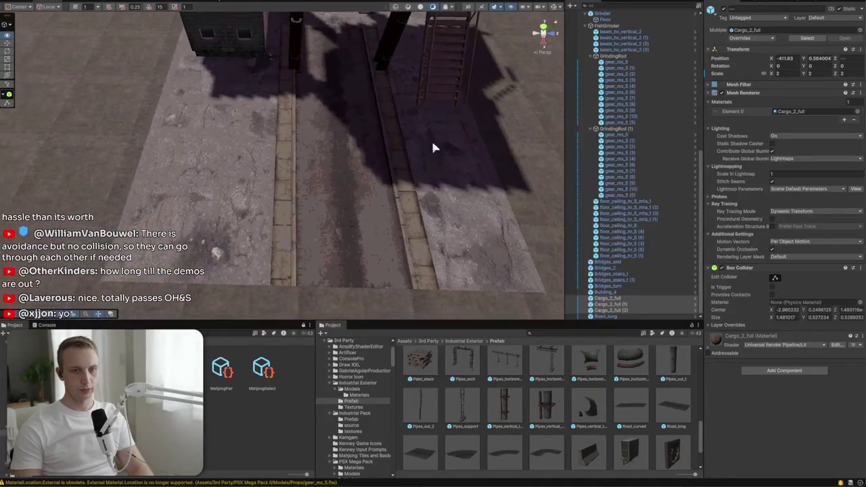
{"action": "scroll", "coordinate": [599, 418], "scroll_direction": "down", "scroll_amount": 2}
{"action": "scroll", "coordinate": [546, 417], "scroll_direction": "up", "scroll_amount": 5}
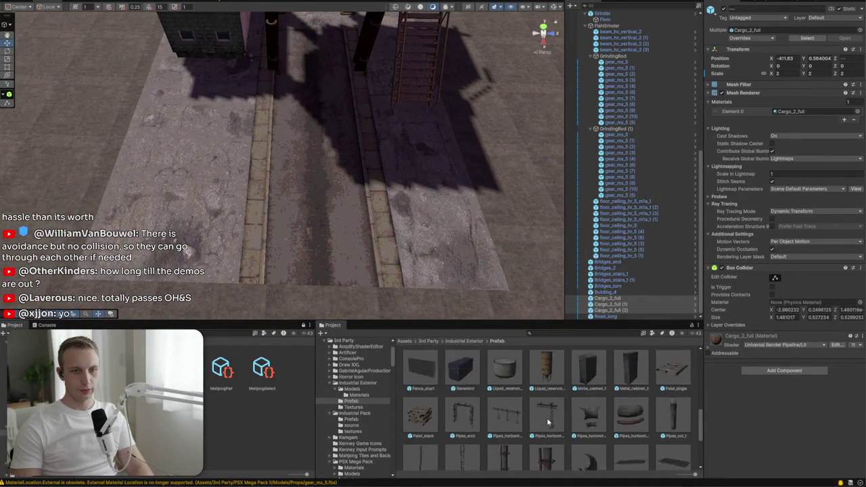
{"action": "scroll", "coordinate": [547, 421], "scroll_direction": "down", "scroll_amount": 2}
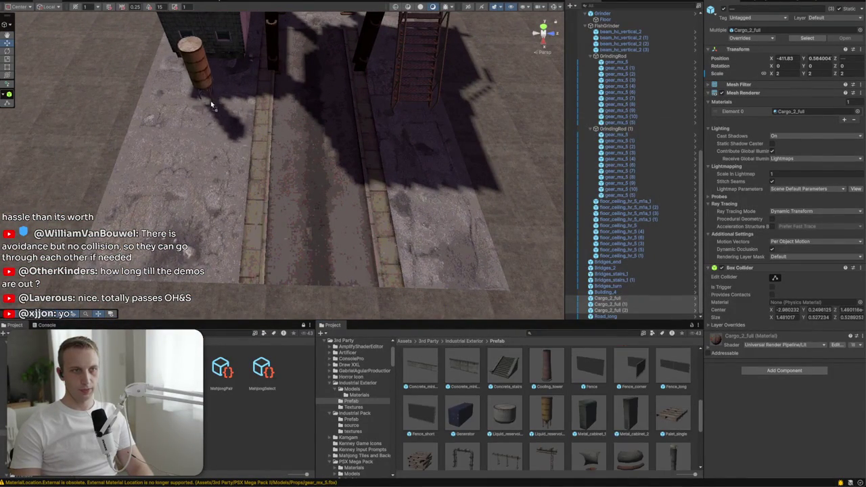
Drop a Liquid_reservoir_2 tank beside the grinder hopper and set its scale to 2
{"action": "left_click_drag", "start_coordinate": [211, 105], "coordinate": [213, 102]}
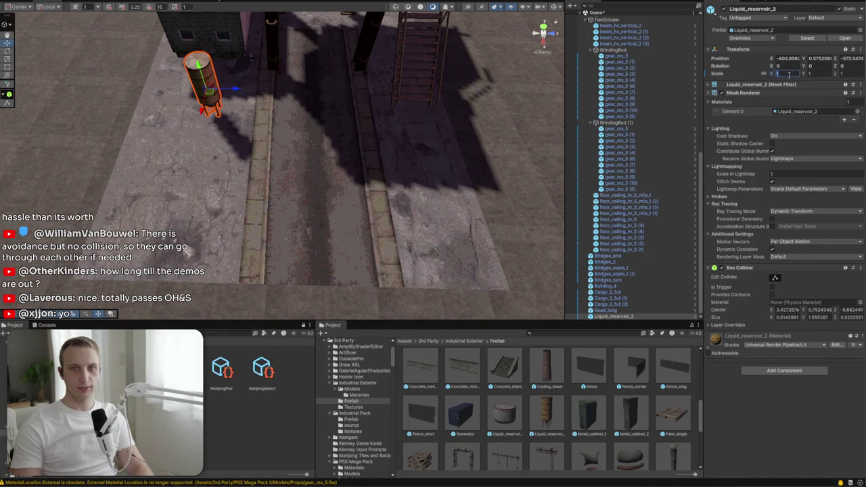
{"action": "type", "text": "2"}
{"action": "key", "text": "Return"}
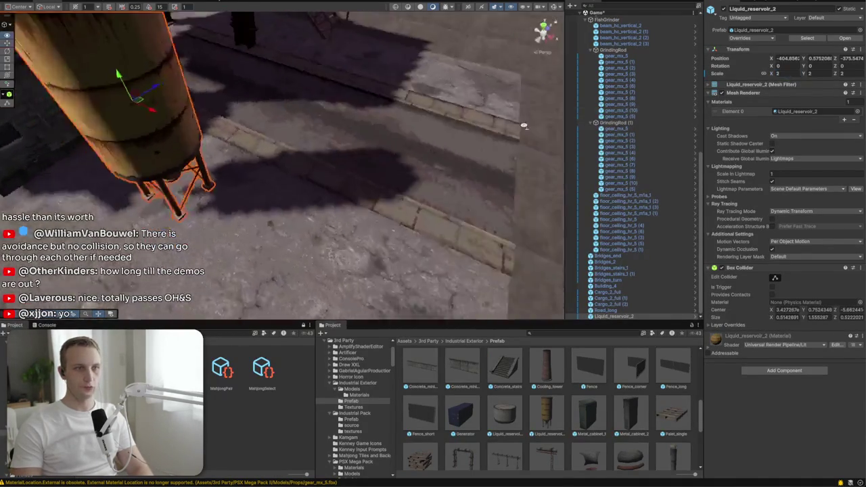
{"action": "left_click_drag", "start_coordinate": [522, 125], "coordinate": [211, 170]}
{"action": "mouse_move", "coordinate": [340, 206]}
{"action": "left_mouse_down"}
{"action": "mouse_move", "coordinate": [291, 203]}
{"action": "mouse_move", "coordinate": [379, 196]}
{"action": "mouse_move", "coordinate": [325, 192]}
{"action": "mouse_move", "coordinate": [365, 189]}
{"action": "mouse_move", "coordinate": [316, 139]}
{"action": "mouse_move", "coordinate": [322, 126]}
{"action": "mouse_move", "coordinate": [343, 124]}
{"action": "mouse_move", "coordinate": [347, 138]}
{"action": "left_mouse_up"}
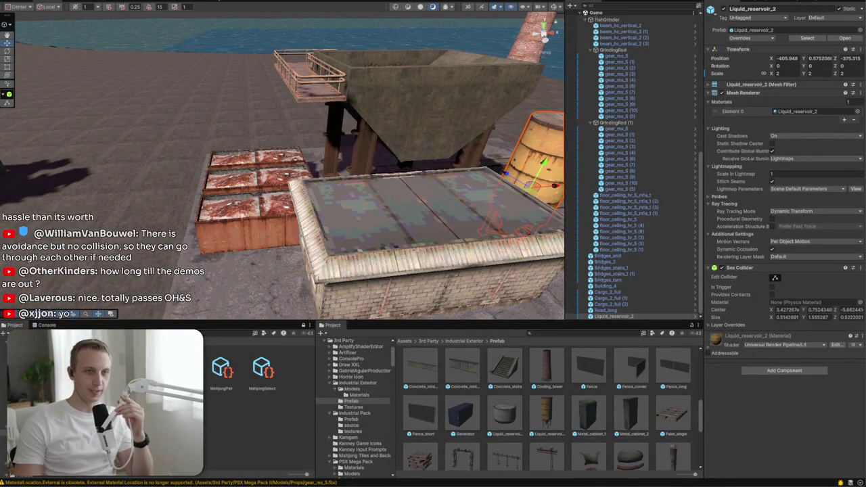
{"action": "scroll", "coordinate": [246, 259], "scroll_direction": "down", "scroll_amount": 3}
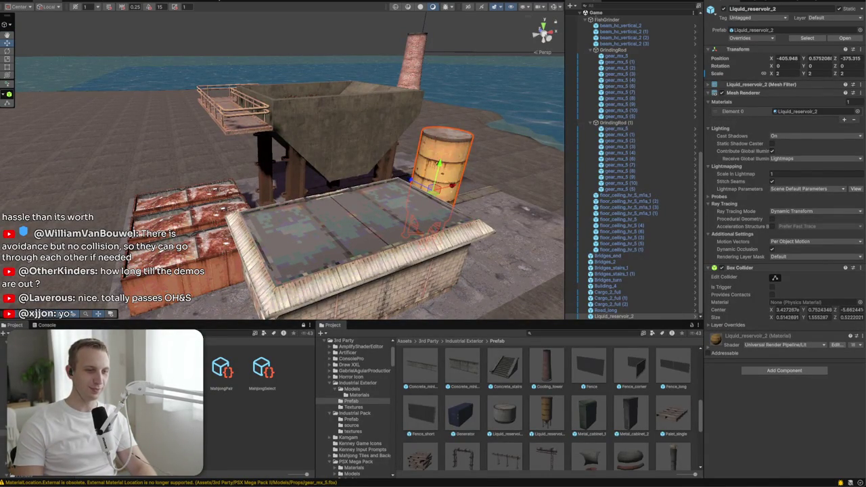
{"action": "type", "text": "scra"}
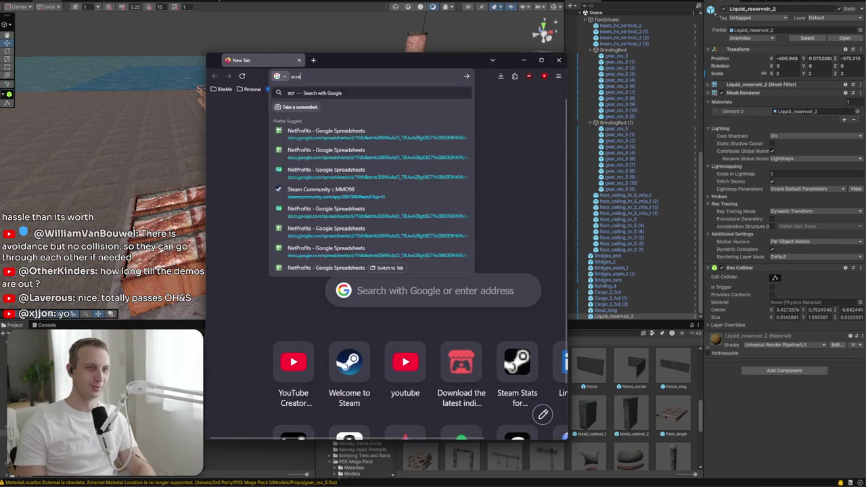
{"action": "type", "text": "pyard crane"}
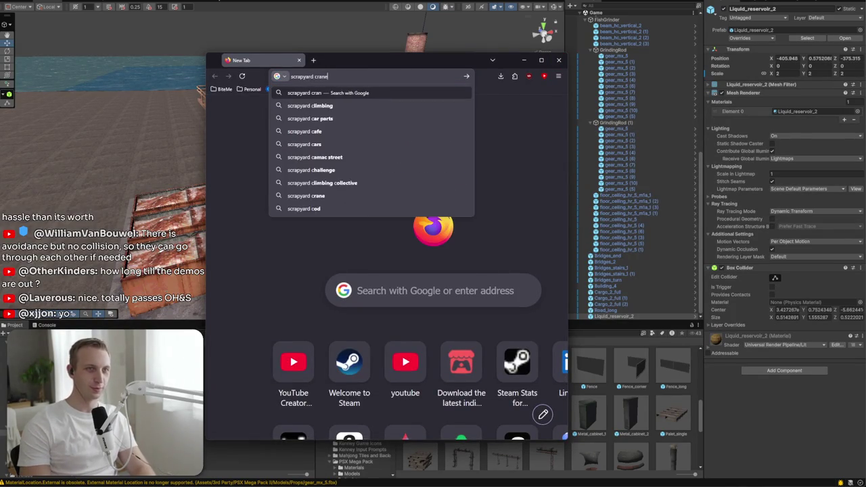
{"action": "key", "text": "Return"}
{"action": "scroll", "coordinate": [302, 307], "scroll_direction": "down", "scroll_amount": 2}
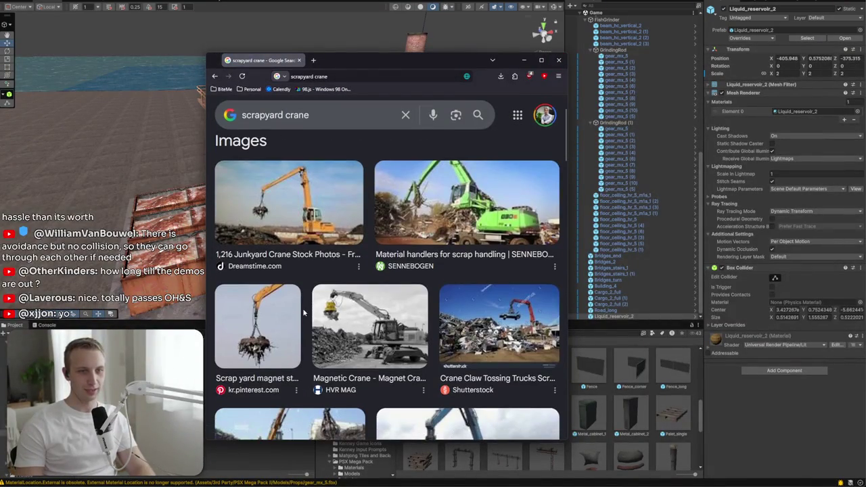
{"action": "left_click", "coordinate": [353, 345]}
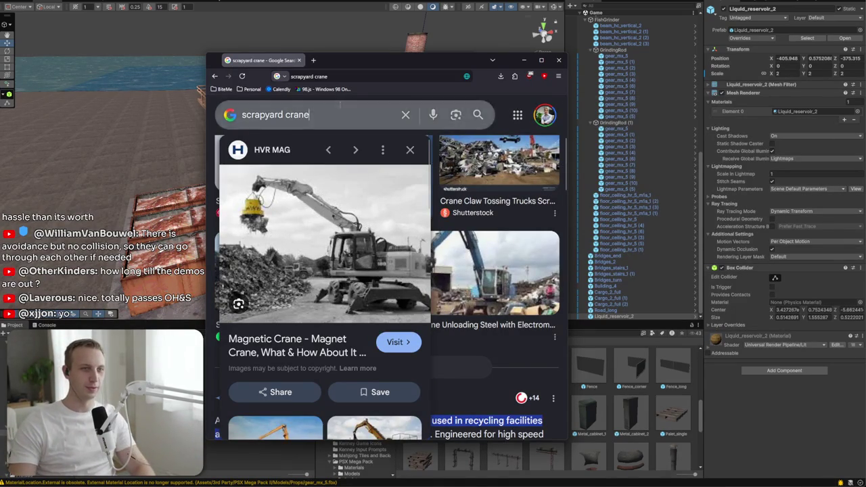
{"action": "triple_click", "coordinate": [304, 115]}
{"action": "type", "text": "claw arm crane"}
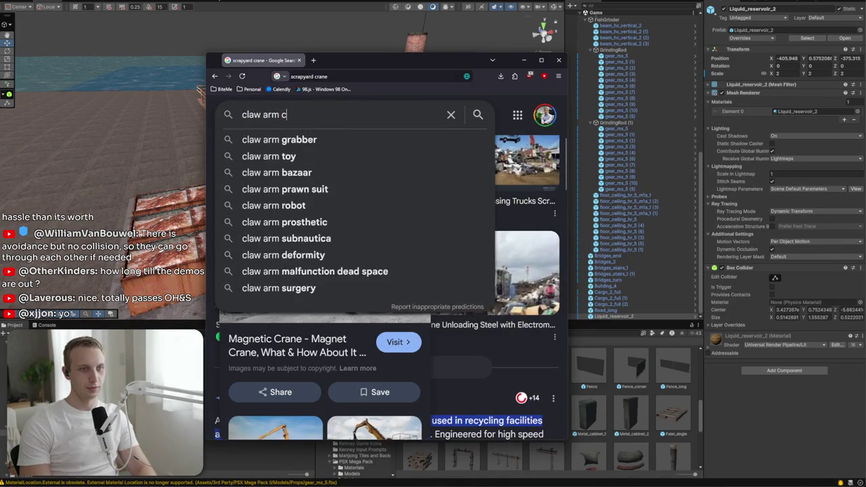
{"action": "key", "text": "Return"}
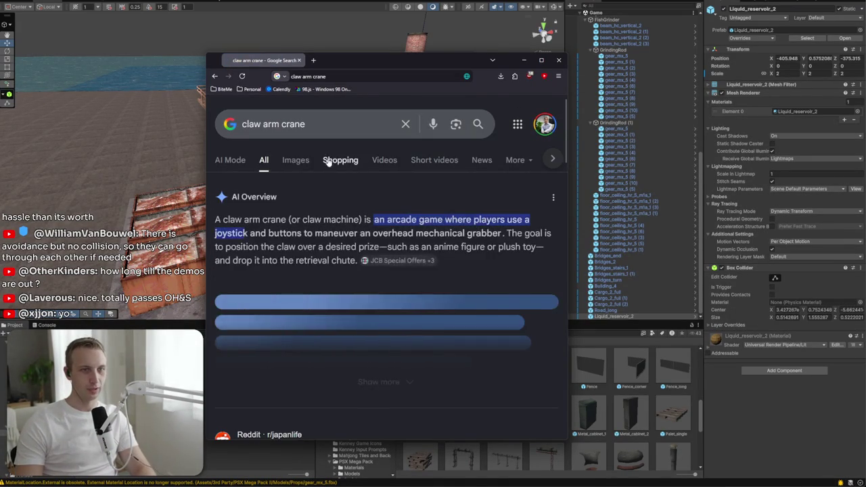
{"action": "left_click", "coordinate": [298, 160]}
{"action": "scroll", "coordinate": [322, 244], "scroll_direction": "down", "scroll_amount": 5}
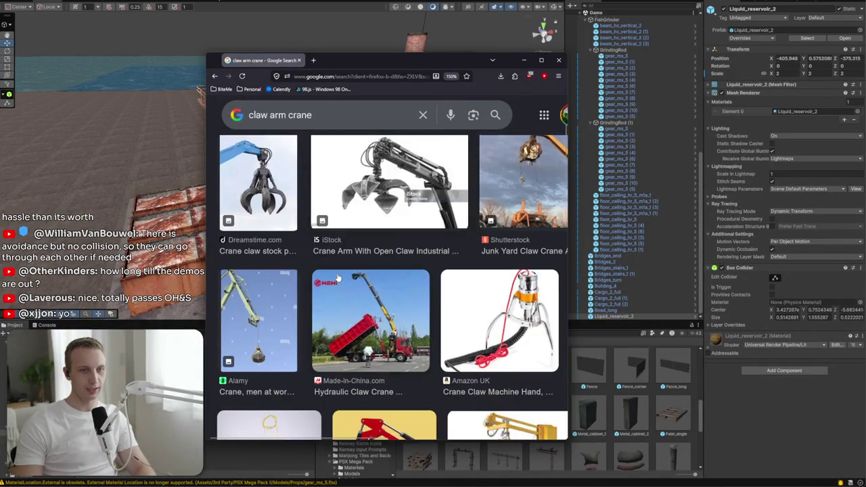
{"action": "left_click", "coordinate": [267, 186]}
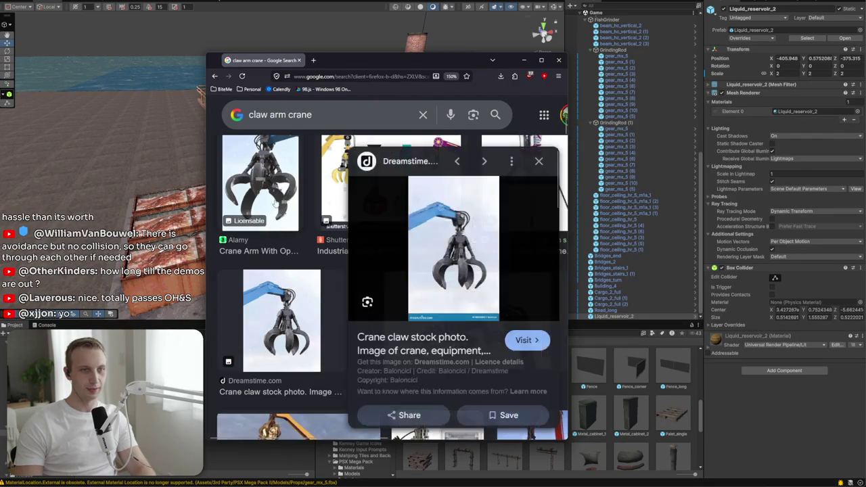
{"action": "left_click", "coordinate": [536, 161]}
{"action": "scroll", "coordinate": [549, 169], "scroll_direction": "down", "scroll_amount": 5}
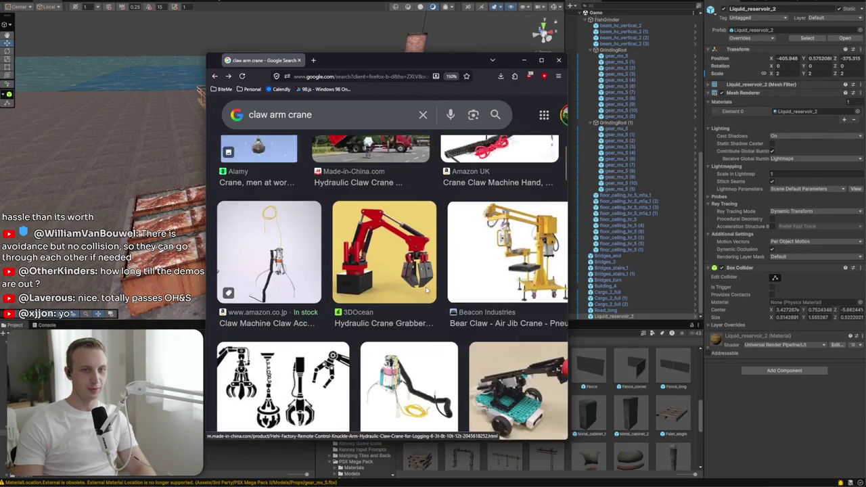
{"action": "left_click", "coordinate": [558, 59]}
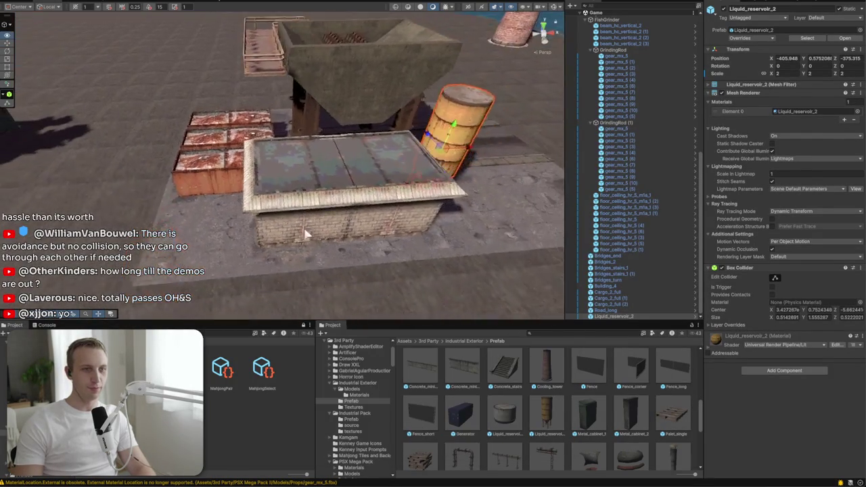
Duplicate the reservoir tank, place the copy beside it, and turn it to -90 on Y
{"action": "mouse_move", "coordinate": [181, 214]}
{"action": "left_mouse_down"}
{"action": "mouse_move", "coordinate": [188, 271]}
{"action": "mouse_move", "coordinate": [117, 236]}
{"action": "left_mouse_up"}
{"action": "key", "text": "ctrl+d"}
{"action": "mouse_move", "coordinate": [179, 198]}
{"action": "left_mouse_down"}
{"action": "mouse_move", "coordinate": [144, 239]}
{"action": "mouse_move", "coordinate": [281, 238]}
{"action": "left_mouse_up"}
{"action": "left_click_drag", "start_coordinate": [148, 260], "coordinate": [230, 233]}
Place a Pipes_vertical_short piece on the hopper
{"action": "scroll", "coordinate": [602, 424], "scroll_direction": "down", "scroll_amount": 3}
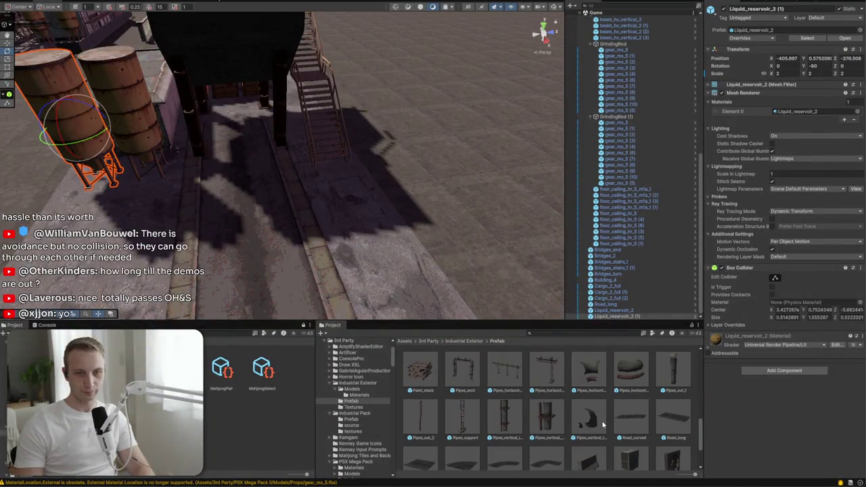
{"action": "left_click_drag", "start_coordinate": [343, 268], "coordinate": [564, 227]}
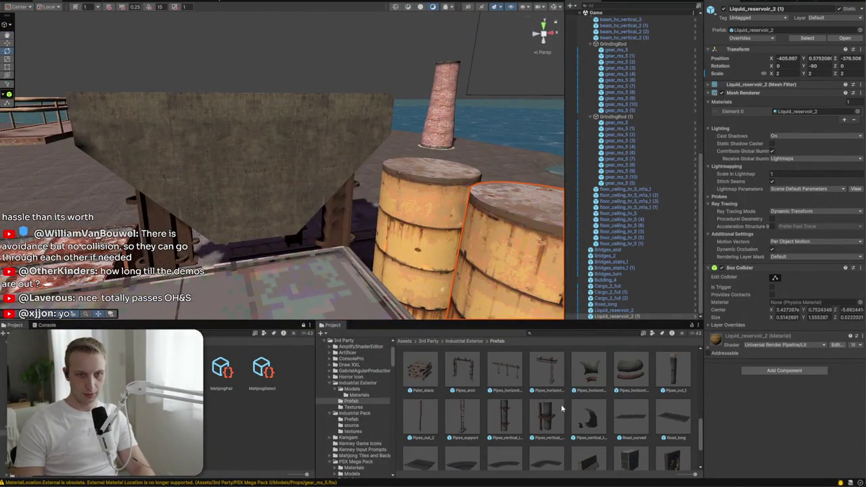
{"action": "mouse_move", "coordinate": [553, 415]}
{"action": "left_mouse_down"}
{"action": "mouse_move", "coordinate": [308, 186]}
{"action": "mouse_move", "coordinate": [301, 145]}
{"action": "mouse_move", "coordinate": [311, 57]}
{"action": "left_mouse_up"}
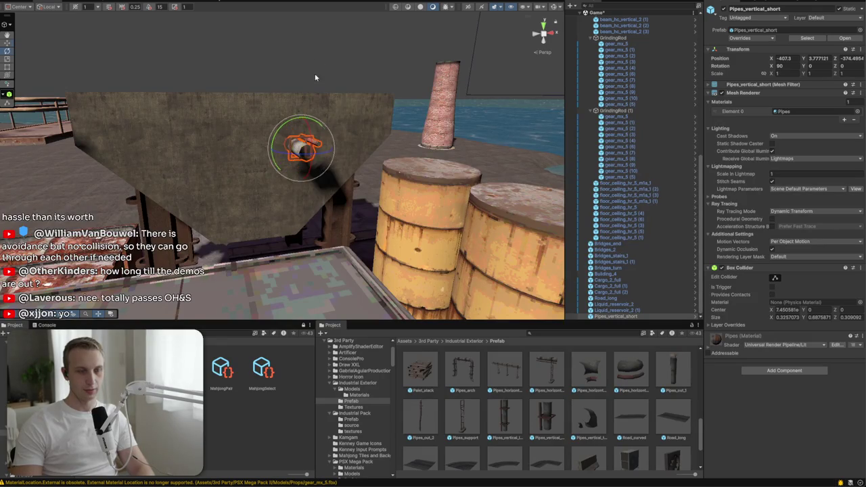
Remove the vertical pipe from the hopper
{"action": "mouse_move", "coordinate": [301, 177]}
{"action": "left_mouse_down"}
{"action": "mouse_move", "coordinate": [301, 228]}
{"action": "mouse_move", "coordinate": [301, 215]}
{"action": "left_mouse_up"}
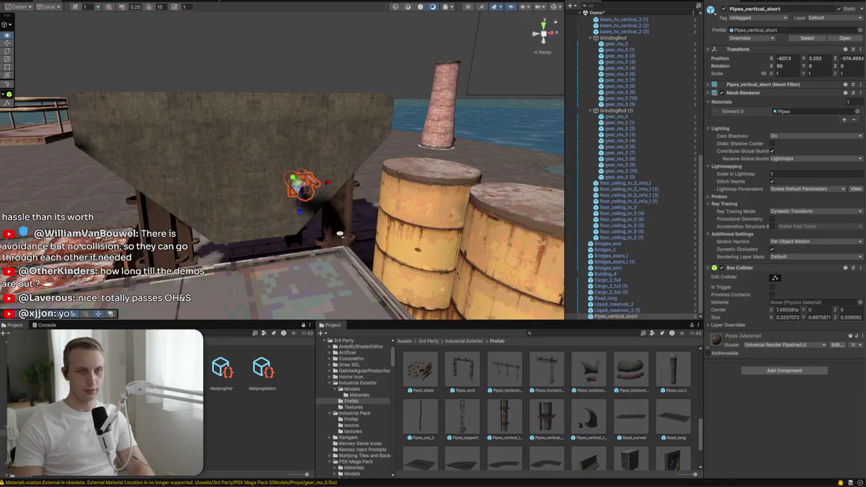
{"action": "key", "text": "f"}
{"action": "scroll", "coordinate": [477, 285], "scroll_direction": "down", "scroll_amount": 5}
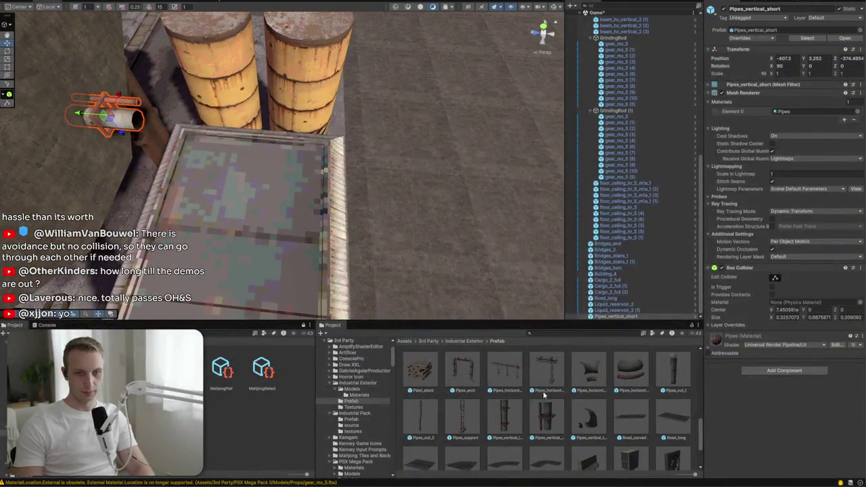
{"action": "key", "text": "Delete"}
Place a Pipes_horizontal_short stand on the rooftop and duplicate it twice across the roof
{"action": "mouse_move", "coordinate": [546, 399]}
{"action": "left_mouse_down"}
{"action": "mouse_move", "coordinate": [181, 190]}
{"action": "mouse_move", "coordinate": [398, 171]}
{"action": "left_mouse_up"}
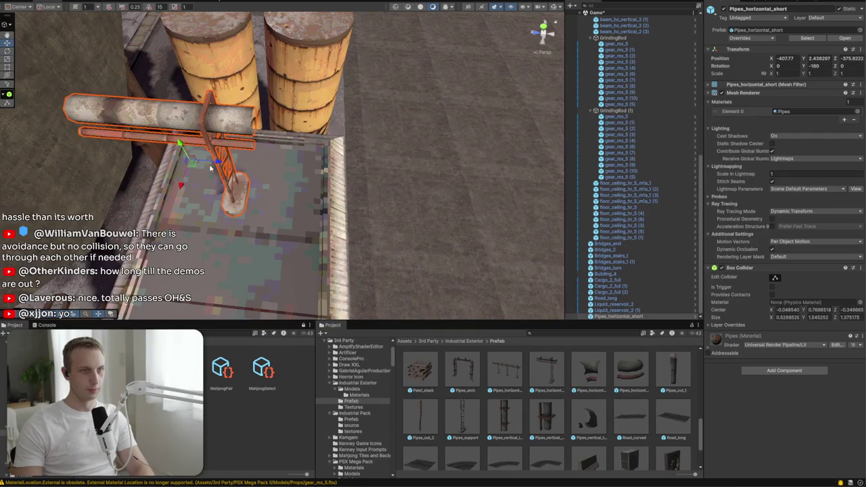
{"action": "mouse_move", "coordinate": [181, 143]}
{"action": "left_mouse_down"}
{"action": "mouse_move", "coordinate": [185, 153]}
{"action": "mouse_move", "coordinate": [148, 157]}
{"action": "mouse_move", "coordinate": [138, 128]}
{"action": "left_mouse_up"}
{"action": "mouse_move", "coordinate": [170, 102]}
{"action": "left_mouse_down"}
{"action": "mouse_move", "coordinate": [257, 75]}
{"action": "mouse_move", "coordinate": [136, 55]}
{"action": "left_mouse_up"}
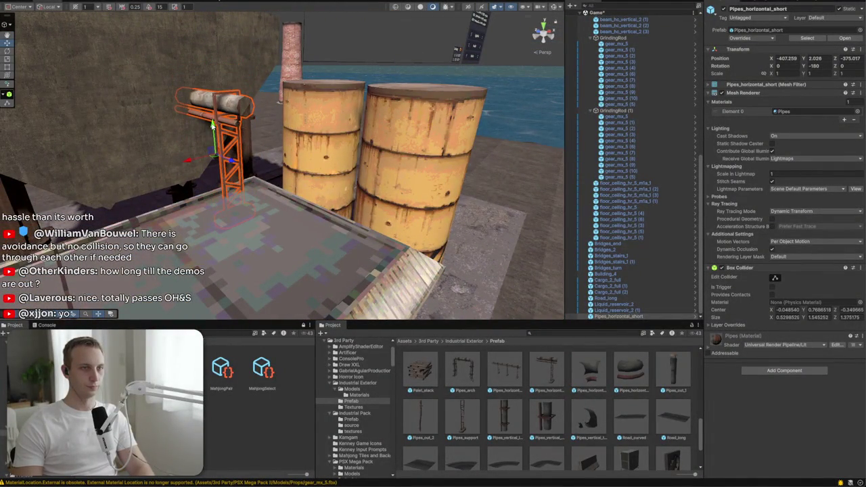
{"action": "key", "text": "ctrl+d"}
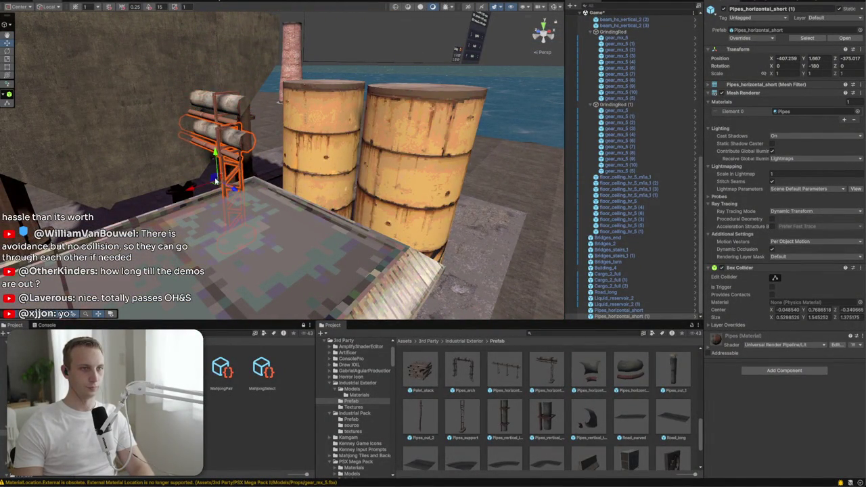
{"action": "mouse_move", "coordinate": [202, 202]}
{"action": "left_mouse_down"}
{"action": "mouse_move", "coordinate": [252, 237]}
{"action": "mouse_move", "coordinate": [222, 231]}
{"action": "left_mouse_up"}
{"action": "key", "text": "ctrl+d"}
{"action": "key", "text": "f"}
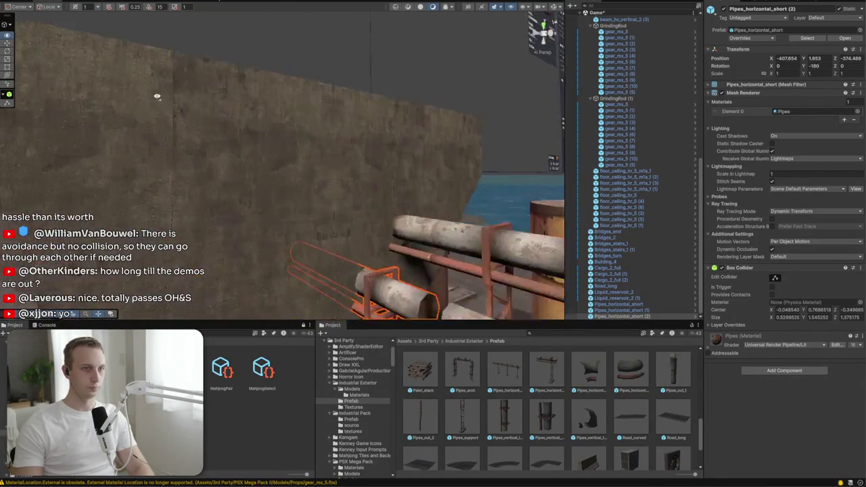
{"action": "mouse_move", "coordinate": [320, 165]}
{"action": "left_mouse_down"}
{"action": "mouse_move", "coordinate": [385, 173]}
{"action": "mouse_move", "coordinate": [416, 287]}
{"action": "left_mouse_up"}
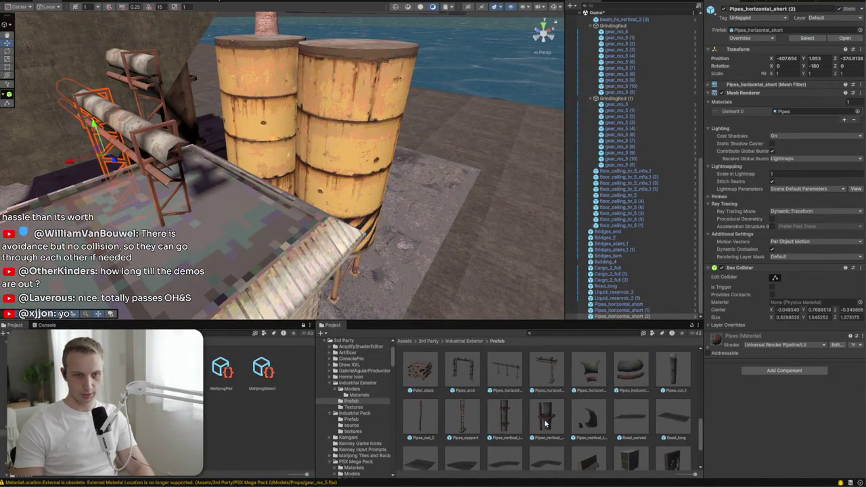
Add a Pipes_horizontal_turn elbow, rotated 180 on Y, onto the pipe run
{"action": "mouse_move", "coordinate": [617, 368]}
{"action": "left_mouse_down"}
{"action": "mouse_move", "coordinate": [201, 234]}
{"action": "mouse_move", "coordinate": [203, 223]}
{"action": "left_mouse_up"}
{"action": "key", "text": "f"}
{"action": "mouse_move", "coordinate": [124, 74]}
{"action": "left_mouse_down"}
{"action": "mouse_move", "coordinate": [229, 80]}
{"action": "mouse_move", "coordinate": [200, 105]}
{"action": "mouse_move", "coordinate": [341, 81]}
{"action": "mouse_move", "coordinate": [340, 101]}
{"action": "mouse_move", "coordinate": [228, 134]}
{"action": "mouse_move", "coordinate": [292, 164]}
{"action": "mouse_move", "coordinate": [274, 122]}
{"action": "left_mouse_up"}
{"action": "key", "text": "w"}
{"action": "left_click_drag", "start_coordinate": [242, 67], "coordinate": [306, 77]}
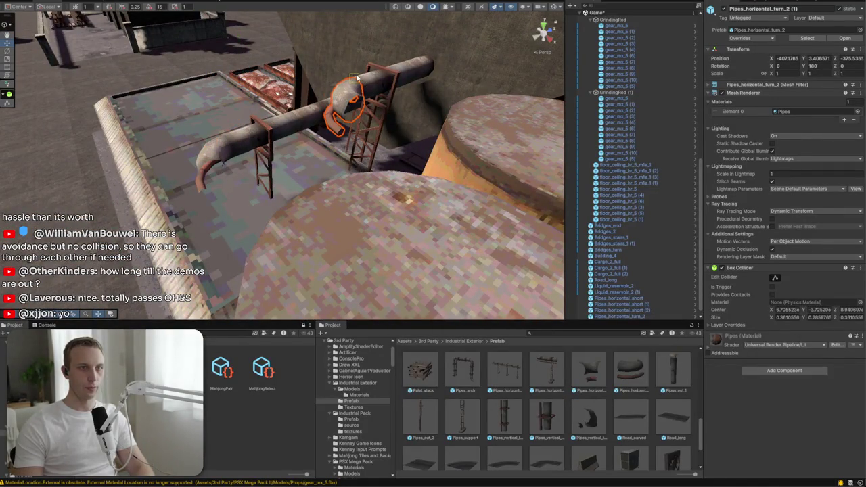
Rotate the Pipes_horizontal_short and vertex-snap it flush against its neighbour along the barrels
{"action": "left_click_drag", "start_coordinate": [321, 169], "coordinate": [230, 124]}
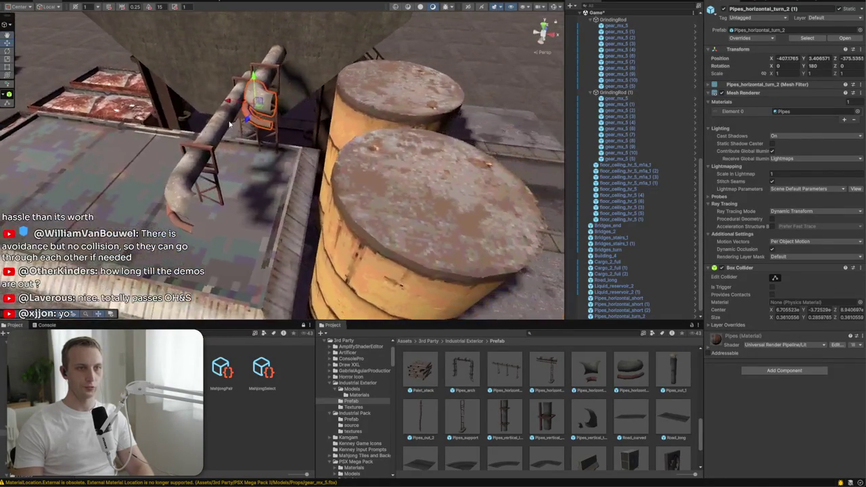
{"action": "left_click", "coordinate": [220, 146]}
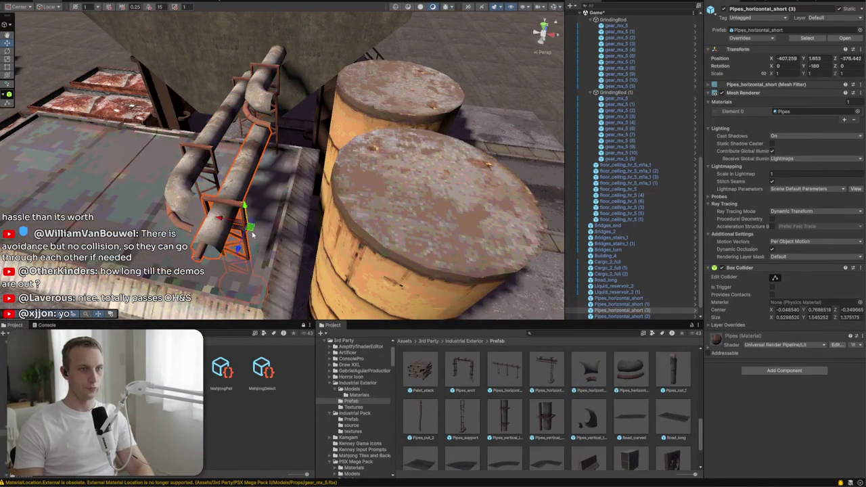
{"action": "left_click_drag", "start_coordinate": [255, 253], "coordinate": [313, 269]}
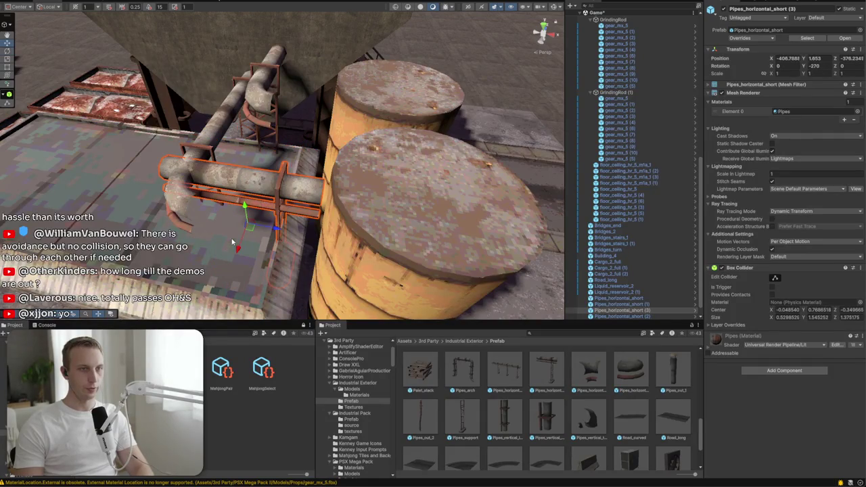
{"action": "left_click_drag", "start_coordinate": [250, 231], "coordinate": [285, 270]}
{"action": "left_click_drag", "start_coordinate": [195, 198], "coordinate": [193, 201]}
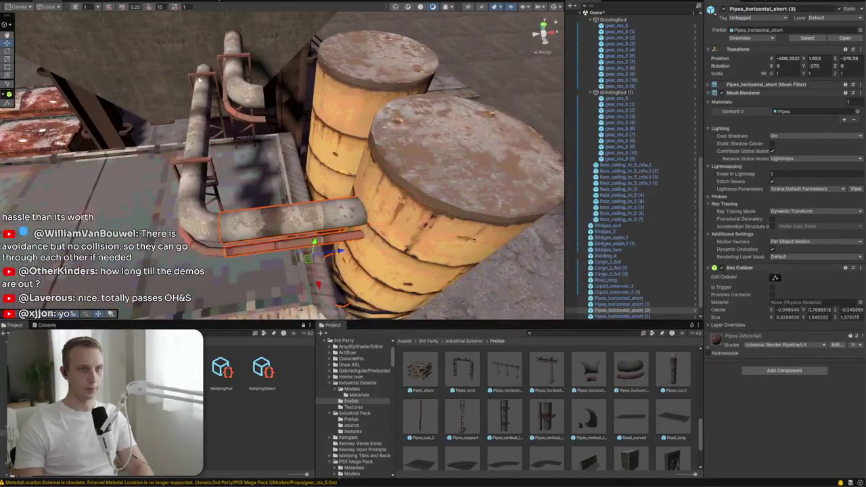
{"action": "left_click", "coordinate": [200, 154], "text": "shift"}
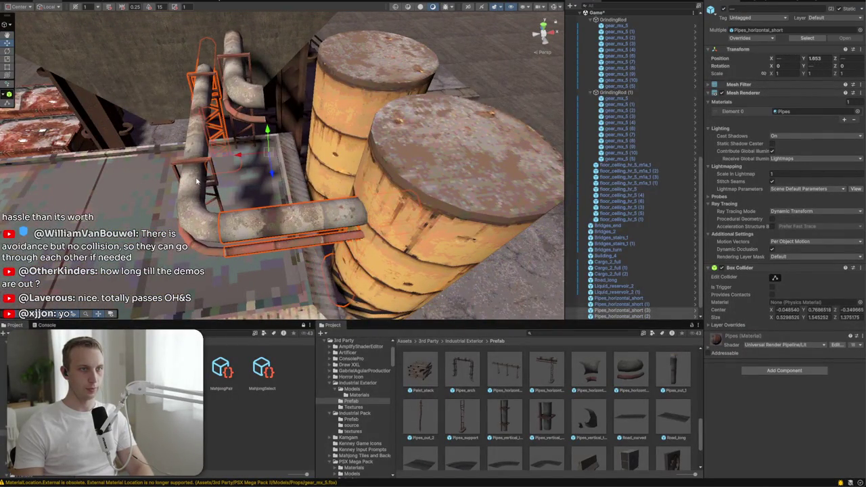
{"action": "mouse_move", "coordinate": [250, 156]}
{"action": "left_mouse_down"}
{"action": "mouse_move", "coordinate": [502, 232]}
{"action": "mouse_move", "coordinate": [344, 160]}
{"action": "mouse_move", "coordinate": [320, 167]}
{"action": "left_mouse_up"}
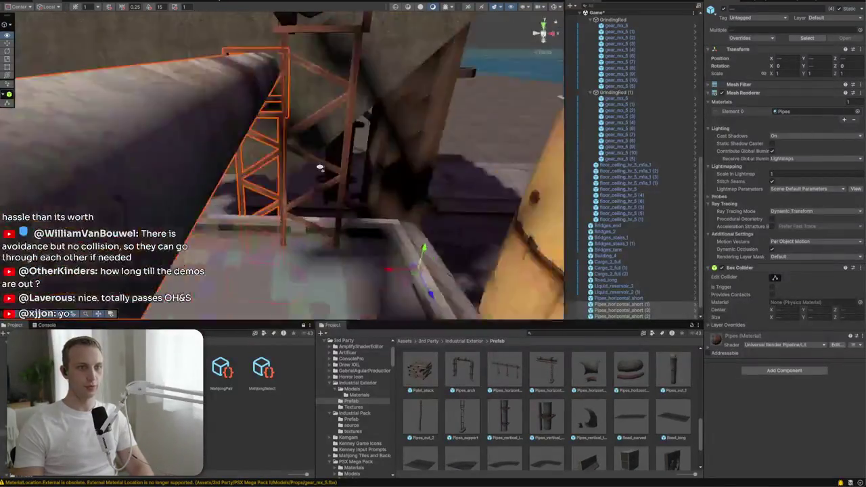
{"action": "key", "text": "f"}
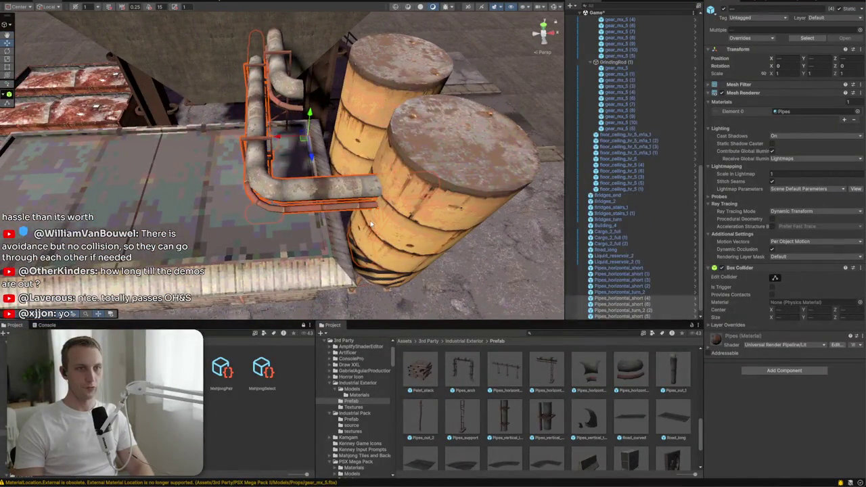
{"action": "left_click", "coordinate": [348, 204]}
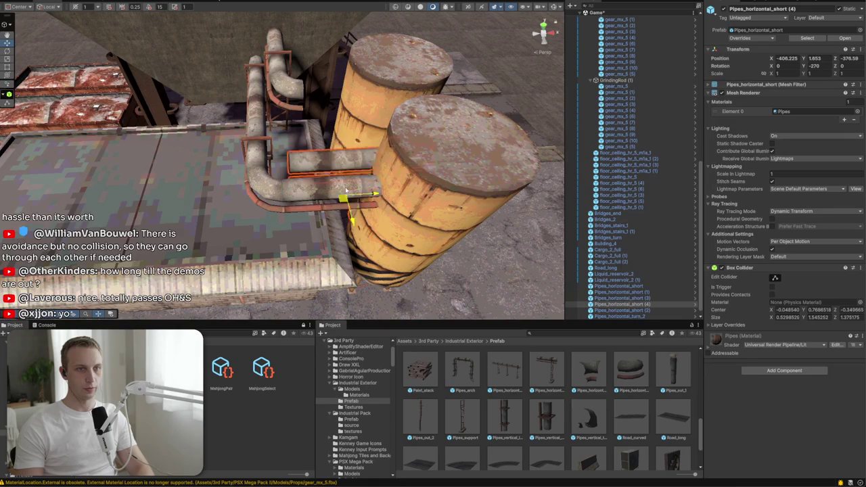
{"action": "left_click", "coordinate": [338, 161]}
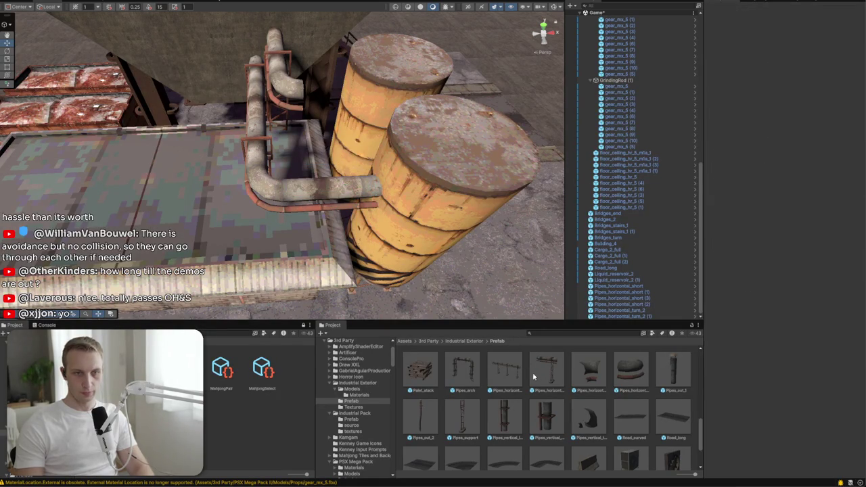
Add a Pipes_vertical_short piece to the pipework and lengthen it slightly to 1.03515 on Y
{"action": "mouse_move", "coordinate": [528, 366]}
{"action": "left_mouse_down"}
{"action": "mouse_move", "coordinate": [365, 162]}
{"action": "mouse_move", "coordinate": [306, 142]}
{"action": "left_mouse_up"}
{"action": "left_click_drag", "start_coordinate": [394, 122], "coordinate": [194, 114]}
{"action": "scroll", "coordinate": [58, 164], "scroll_direction": "up", "scroll_amount": 2}
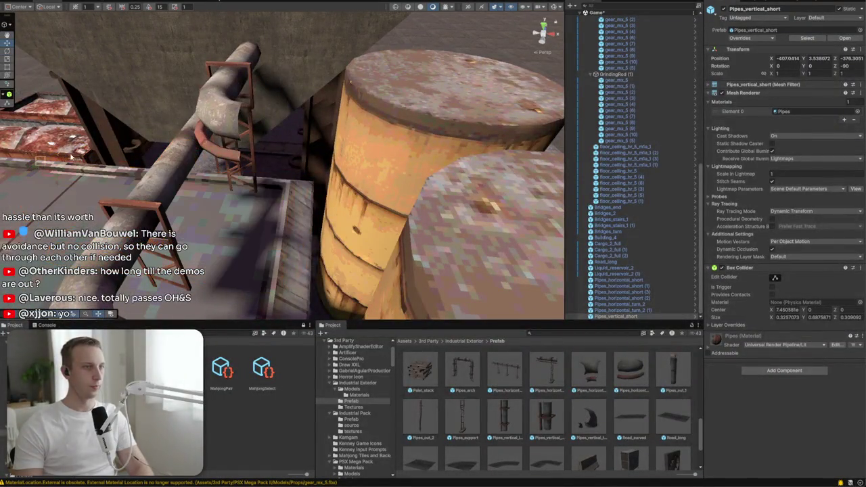
{"action": "mouse_move", "coordinate": [331, 137]}
{"action": "left_mouse_down"}
{"action": "mouse_move", "coordinate": [342, 151]}
{"action": "mouse_move", "coordinate": [373, 155]}
{"action": "mouse_move", "coordinate": [370, 194]}
{"action": "left_mouse_up"}
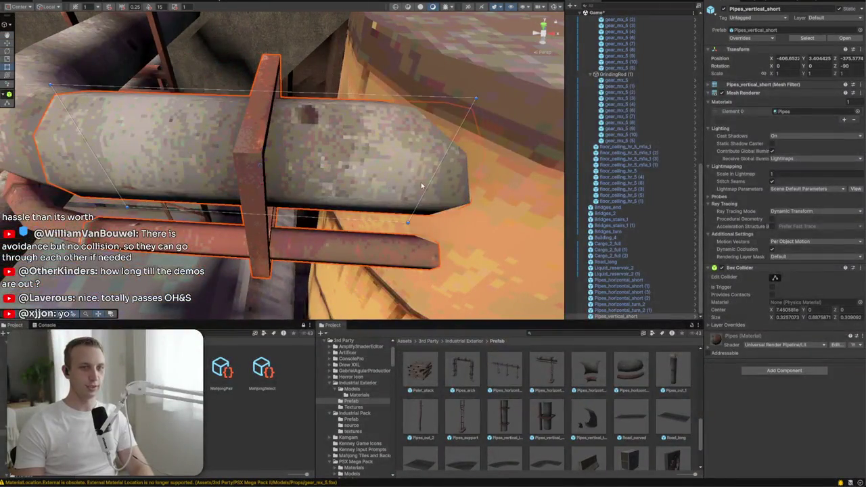
{"action": "left_click_drag", "start_coordinate": [432, 182], "coordinate": [437, 182]}
{"action": "scroll", "coordinate": [408, 208], "scroll_direction": "down", "scroll_amount": 5}
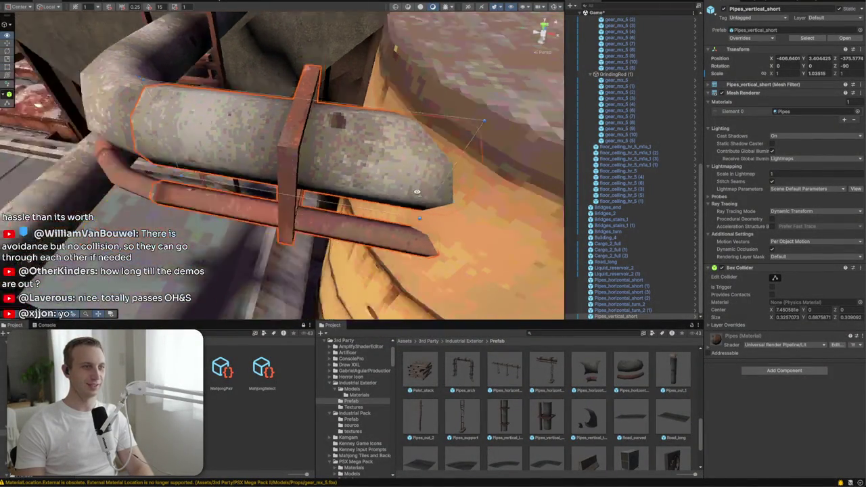
{"action": "mouse_move", "coordinate": [318, 278]}
{"action": "left_mouse_down"}
{"action": "mouse_move", "coordinate": [385, 114]}
{"action": "mouse_move", "coordinate": [336, 245]}
{"action": "mouse_move", "coordinate": [446, 203]}
{"action": "mouse_move", "coordinate": [525, 192]}
{"action": "mouse_move", "coordinate": [398, 144]}
{"action": "left_mouse_up"}
{"action": "scroll", "coordinate": [398, 145], "scroll_direction": "down", "scroll_amount": 3}
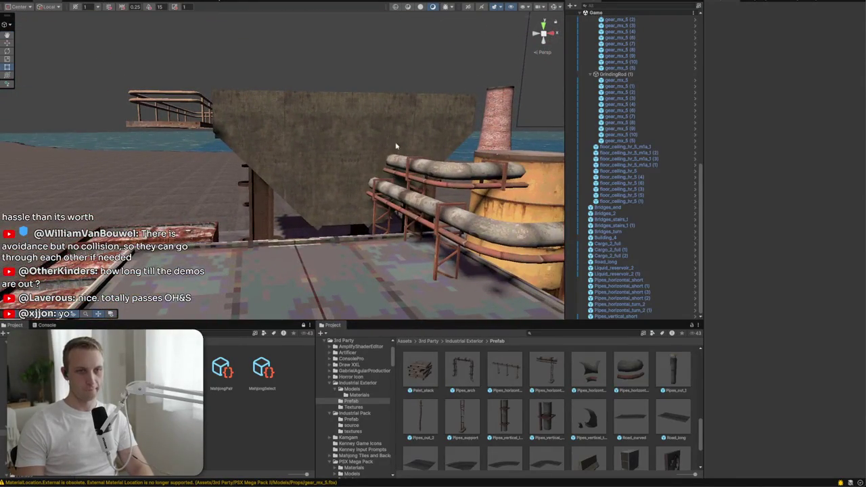
{"action": "mouse_move", "coordinate": [337, 310]}
{"action": "left_mouse_down"}
{"action": "mouse_move", "coordinate": [384, 284]}
{"action": "mouse_move", "coordinate": [396, 291]}
{"action": "left_mouse_up"}
{"action": "scroll", "coordinate": [455, 397], "scroll_direction": "down", "scroll_amount": 2}
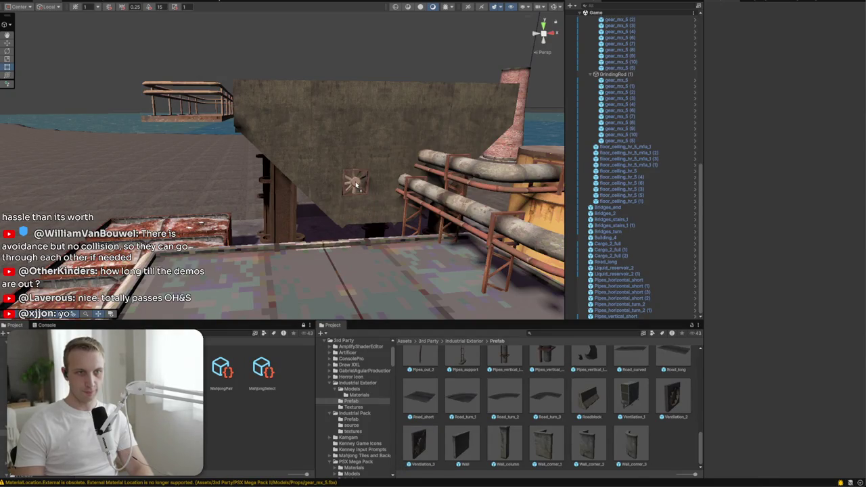
Turn the Ventilation_3 fan outward and try scaling it to 3, then 2
{"action": "left_click", "coordinate": [357, 184]}
{"action": "key", "text": "f"}
{"action": "mouse_move", "coordinate": [283, 175]}
{"action": "left_mouse_down"}
{"action": "mouse_move", "coordinate": [489, 169]}
{"action": "mouse_move", "coordinate": [458, 188]}
{"action": "mouse_move", "coordinate": [460, 196]}
{"action": "left_mouse_up"}
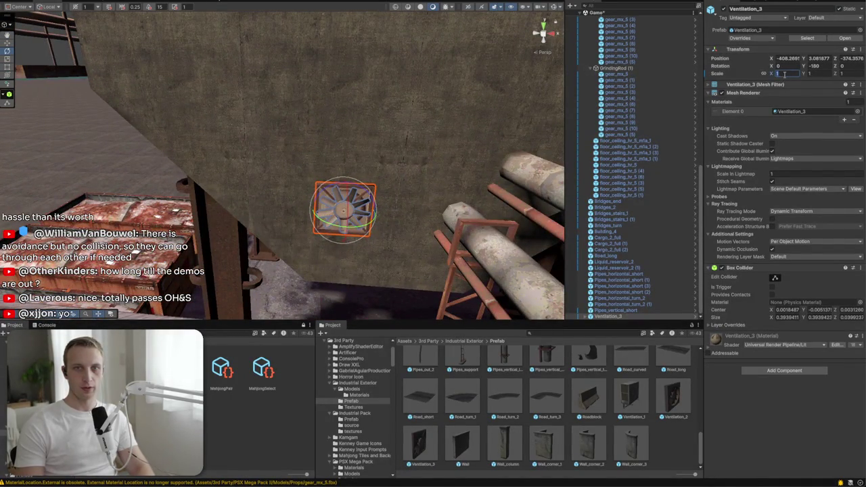
{"action": "type", "text": "3"}
{"action": "key", "text": "Return"}
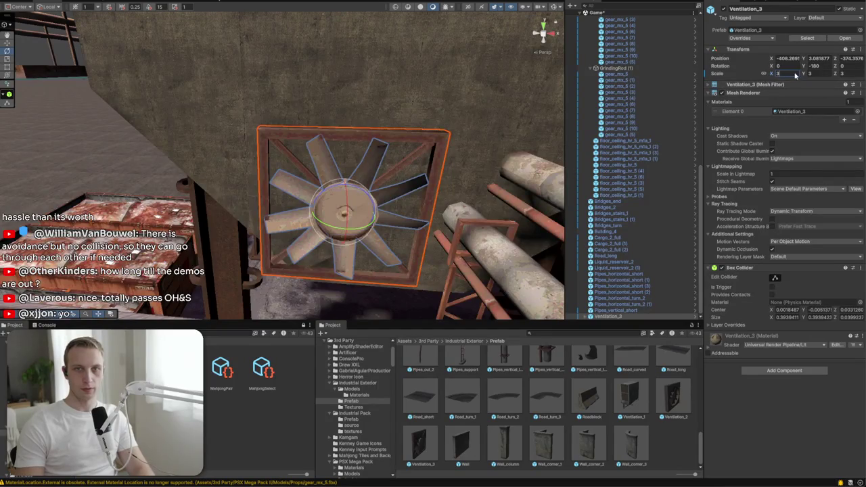
{"action": "type", "text": "2"}
{"action": "double_click", "coordinate": [789, 76]}
{"action": "type", "text": "2"}
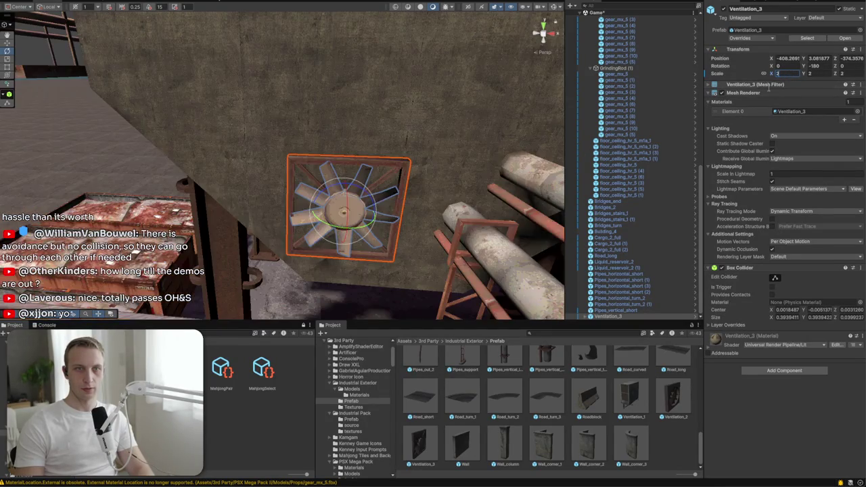
{"action": "type", "text": "f"}
{"action": "mouse_move", "coordinate": [218, 196]}
{"action": "left_mouse_down"}
{"action": "mouse_move", "coordinate": [228, 168]}
{"action": "mouse_move", "coordinate": [237, 170]}
{"action": "mouse_move", "coordinate": [305, 111]}
{"action": "left_mouse_up"}
{"action": "scroll", "coordinate": [305, 112], "scroll_direction": "down", "scroll_amount": 5}
Duplicate the fan, then delete both the copy and the original
{"action": "key", "text": "ctrl+d"}
{"action": "mouse_move", "coordinate": [334, 165]}
{"action": "left_mouse_down"}
{"action": "mouse_move", "coordinate": [236, 166]}
{"action": "mouse_move", "coordinate": [274, 168]}
{"action": "left_mouse_up"}
{"action": "key", "text": "Delete"}
{"action": "scroll", "coordinate": [252, 202], "scroll_direction": "down", "scroll_amount": 2}
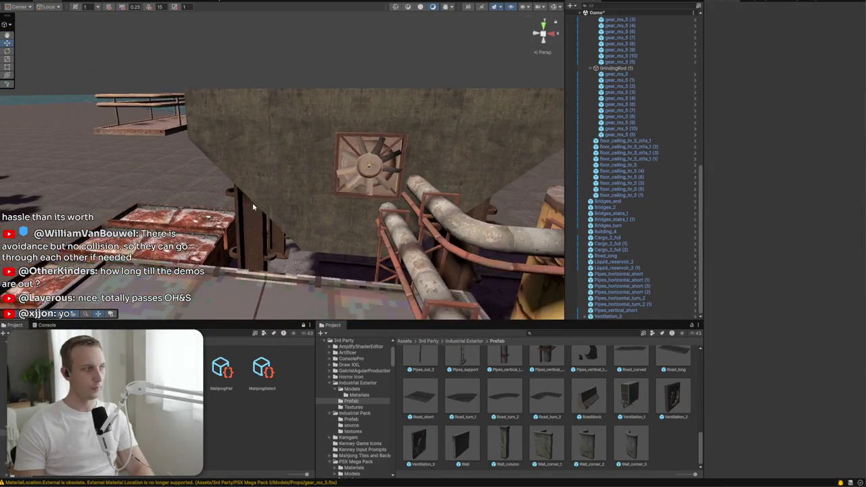
{"action": "scroll", "coordinate": [252, 206], "scroll_direction": "down", "scroll_amount": 5}
{"action": "left_click", "coordinate": [287, 176]}
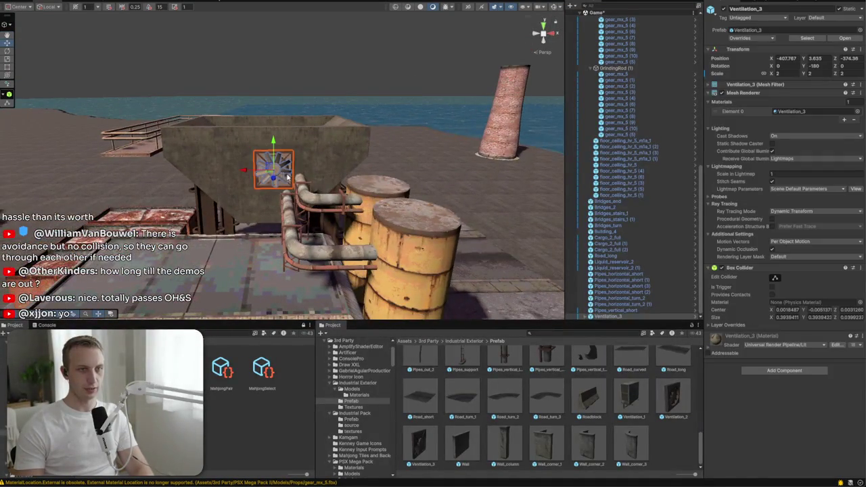
{"action": "key", "text": "Delete"}
{"action": "scroll", "coordinate": [480, 385], "scroll_direction": "up", "scroll_amount": 5}
{"action": "scroll", "coordinate": [493, 411], "scroll_direction": "up", "scroll_amount": 2}
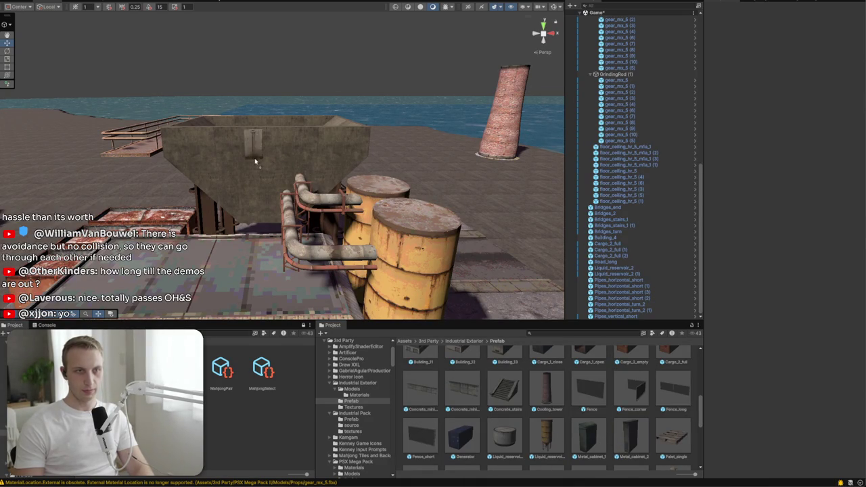
Place Metal_cabinet_1 against the hopper wall, rotated -180 on Y and scaled to 3
{"action": "left_click_drag", "start_coordinate": [267, 187], "coordinate": [265, 170]}
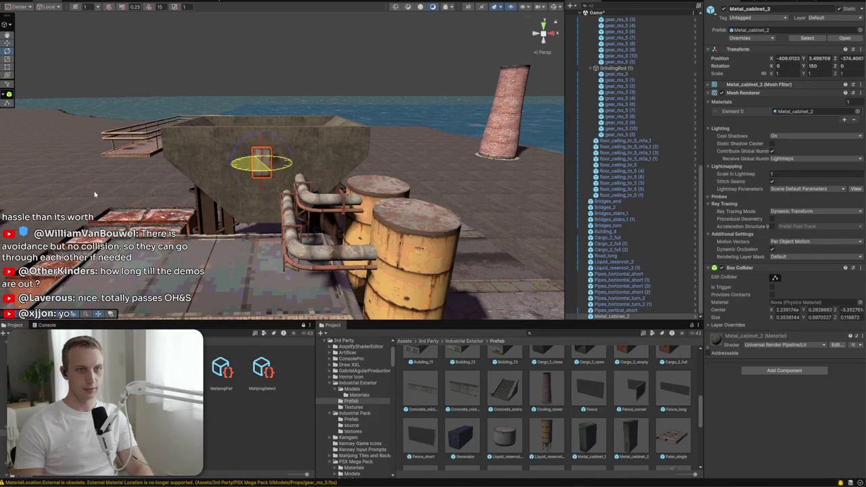
{"action": "key", "text": "f"}
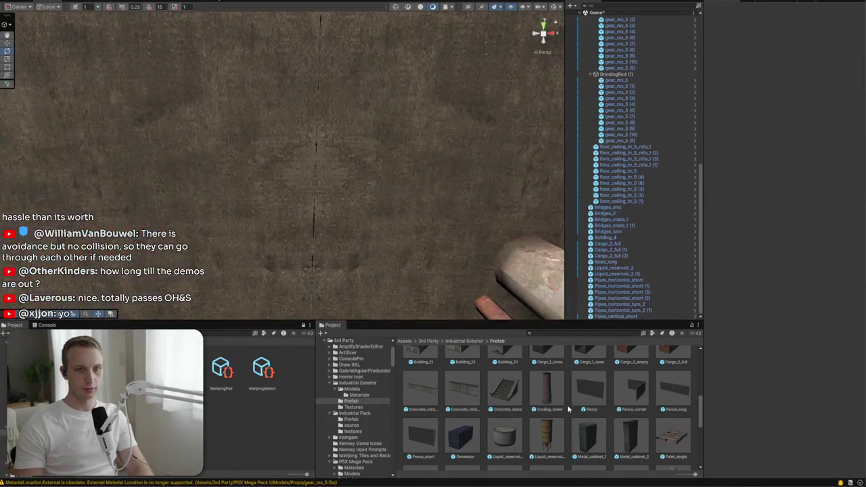
{"action": "mouse_move", "coordinate": [590, 434]}
{"action": "left_mouse_down"}
{"action": "mouse_move", "coordinate": [430, 230]}
{"action": "mouse_move", "coordinate": [301, 245]}
{"action": "left_mouse_up"}
{"action": "mouse_move", "coordinate": [361, 265]}
{"action": "left_mouse_down"}
{"action": "mouse_move", "coordinate": [406, 270]}
{"action": "mouse_move", "coordinate": [429, 252]}
{"action": "mouse_move", "coordinate": [410, 228]}
{"action": "mouse_move", "coordinate": [485, 254]}
{"action": "left_mouse_up"}
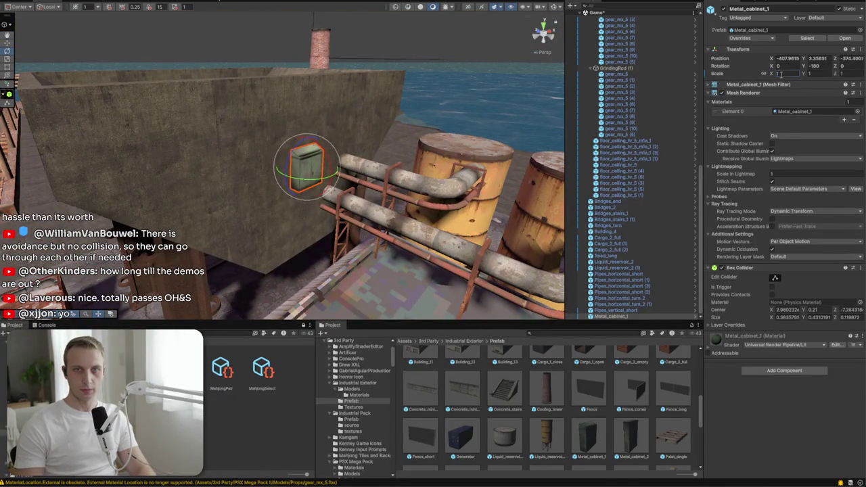
{"action": "type", "text": "3"}
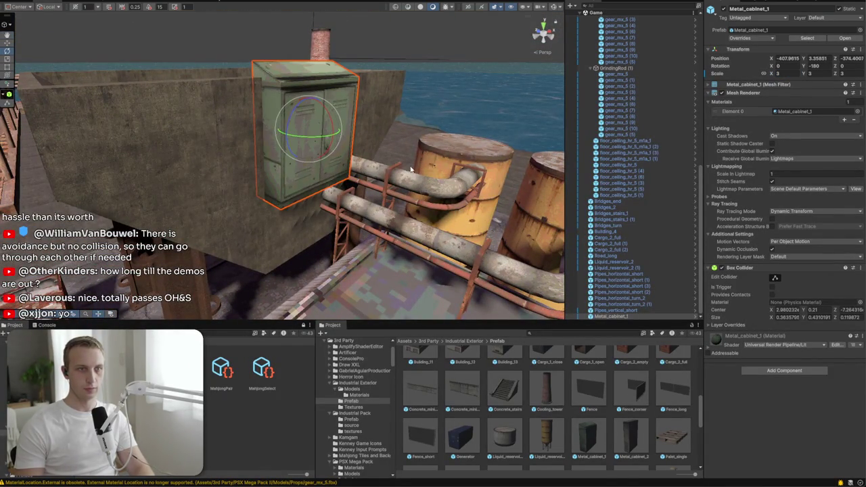
{"action": "left_click_drag", "start_coordinate": [410, 169], "coordinate": [389, 168]}
{"action": "mouse_move", "coordinate": [321, 124]}
{"action": "left_mouse_down"}
{"action": "mouse_move", "coordinate": [276, 160]}
{"action": "mouse_move", "coordinate": [341, 180]}
{"action": "mouse_move", "coordinate": [244, 175]}
{"action": "left_mouse_up"}
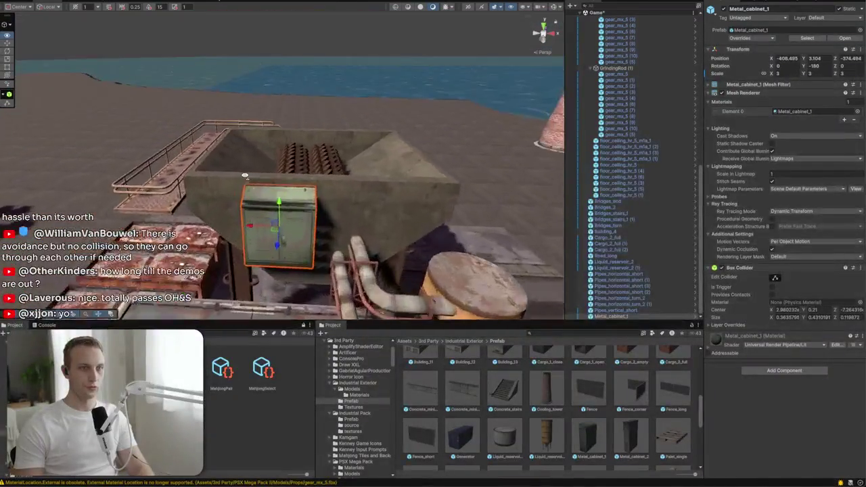
{"action": "scroll", "coordinate": [245, 175], "scroll_direction": "up", "scroll_amount": 3}
{"action": "mouse_move", "coordinate": [361, 207]}
{"action": "left_mouse_down"}
{"action": "mouse_move", "coordinate": [427, 286]}
{"action": "mouse_move", "coordinate": [415, 247]}
{"action": "mouse_move", "coordinate": [373, 235]}
{"action": "mouse_move", "coordinate": [401, 266]}
{"action": "left_mouse_up"}
{"action": "left_click", "coordinate": [428, 286]}
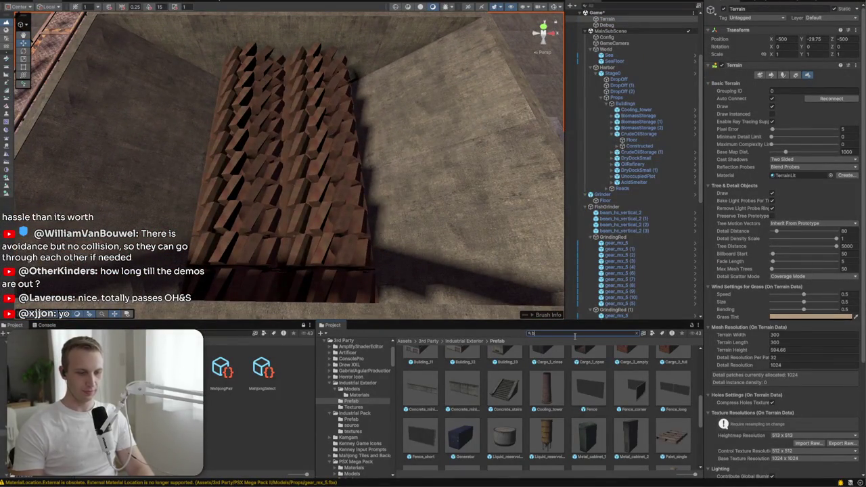
Try a blood texture from a 'lood' search on the grinder area, then undo the walls it added
{"action": "type", "text": "lood"}
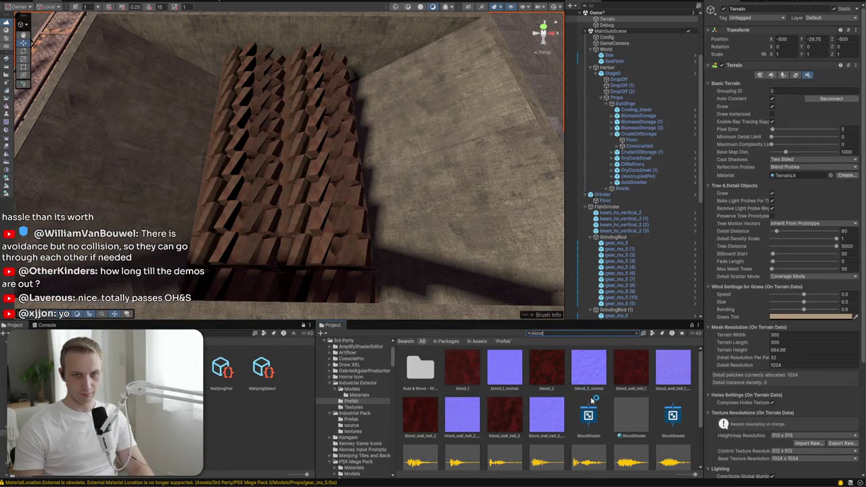
{"action": "scroll", "coordinate": [593, 400], "scroll_direction": "down", "scroll_amount": 2}
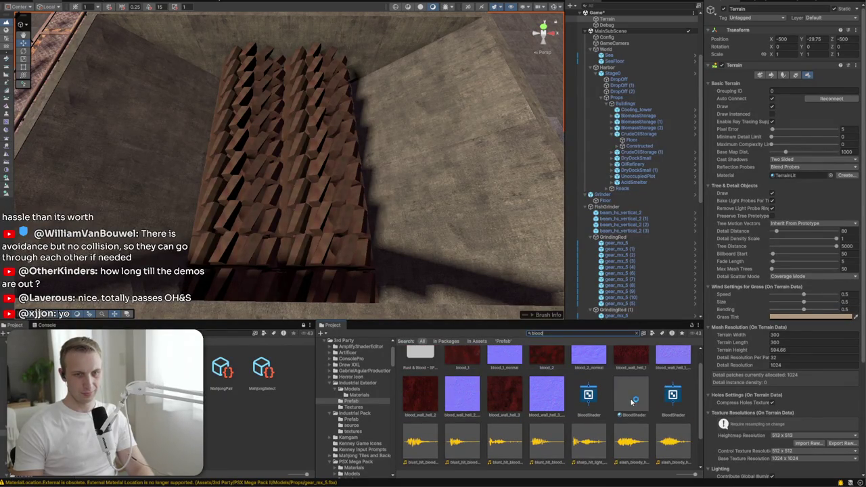
{"action": "left_click_drag", "start_coordinate": [439, 215], "coordinate": [443, 224]}
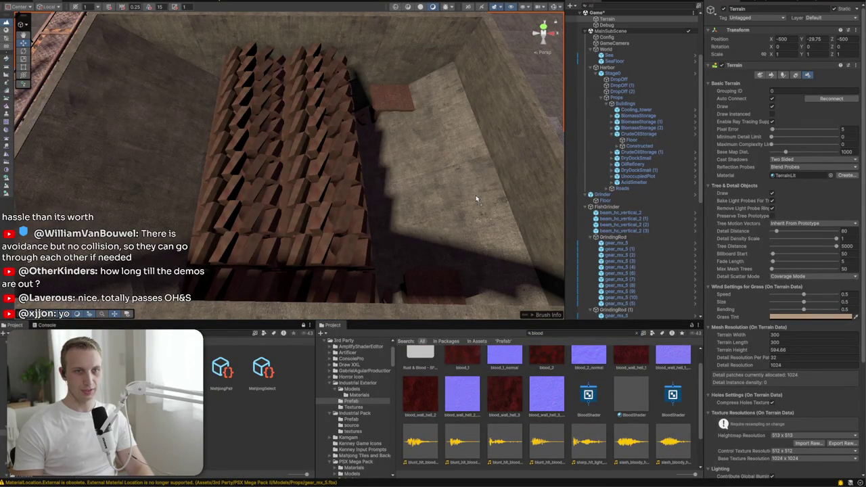
{"action": "key", "text": "ctrl+z"}
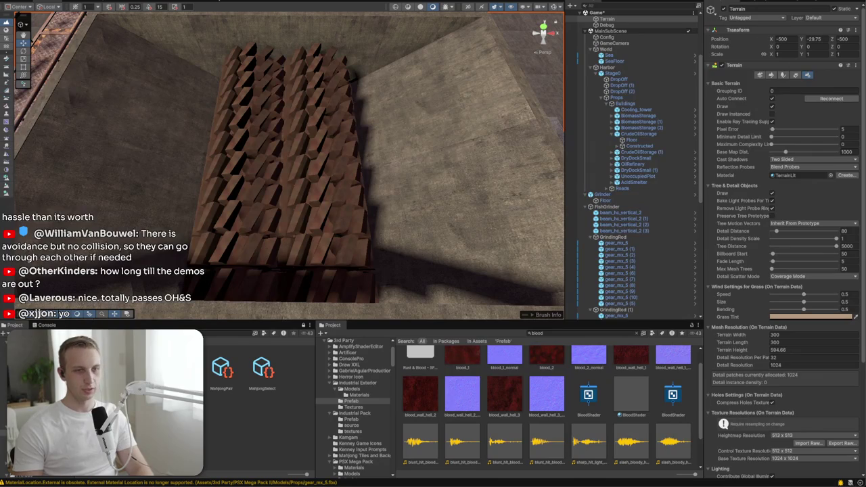
{"action": "mouse_move", "coordinate": [399, 158]}
{"action": "left_mouse_down"}
{"action": "mouse_move", "coordinate": [212, 154]}
{"action": "mouse_move", "coordinate": [260, 88]}
{"action": "mouse_move", "coordinate": [109, 144]}
{"action": "mouse_move", "coordinate": [121, 183]}
{"action": "mouse_move", "coordinate": [265, 155]}
{"action": "mouse_move", "coordinate": [282, 133]}
{"action": "mouse_move", "coordinate": [605, 330]}
{"action": "left_mouse_up"}
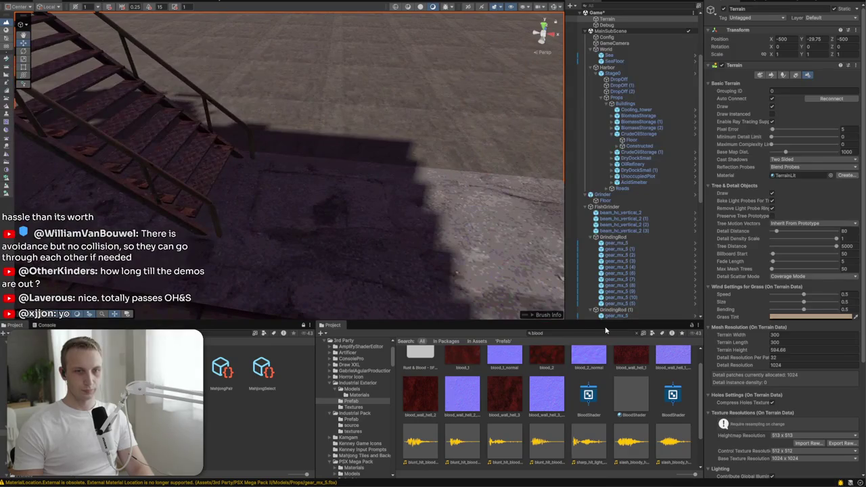
Search 'conc' for concrete assets, clear the search, and return to the 3rd Party folder
{"action": "type", "text": "conc"}
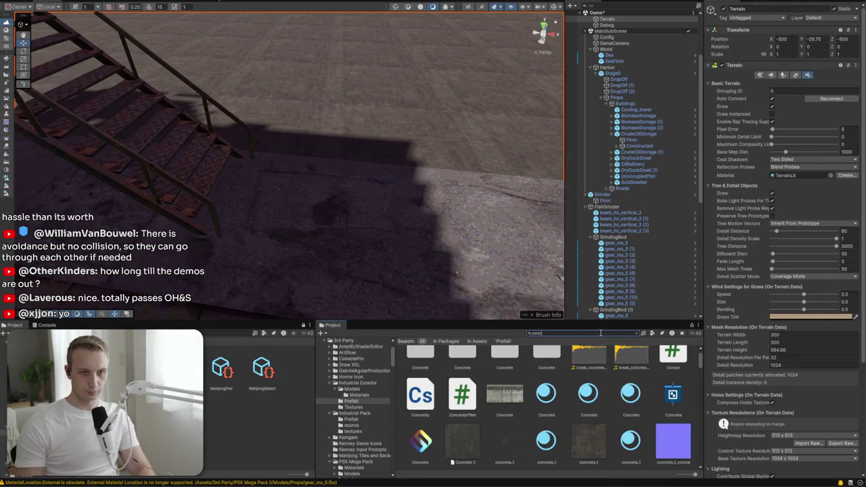
{"action": "scroll", "coordinate": [524, 399], "scroll_direction": "down", "scroll_amount": 5}
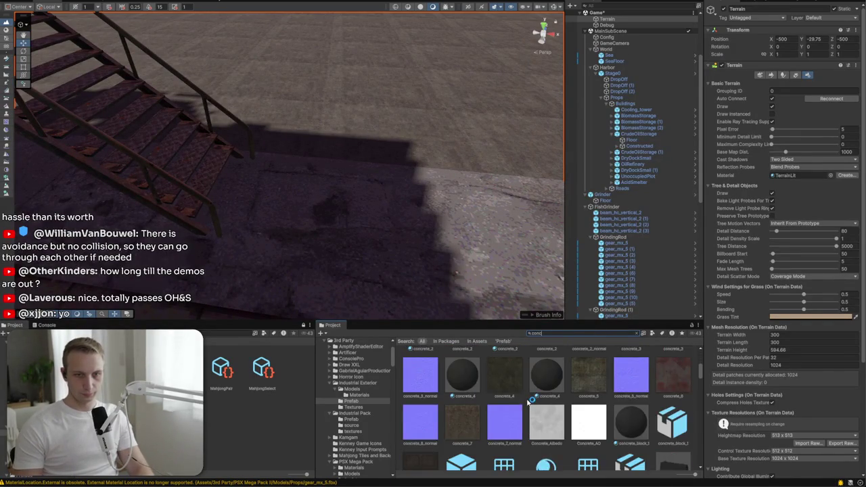
{"action": "mouse_move", "coordinate": [304, 223]}
{"action": "left_mouse_down"}
{"action": "mouse_move", "coordinate": [228, 164]}
{"action": "mouse_move", "coordinate": [345, 227]}
{"action": "left_mouse_up"}
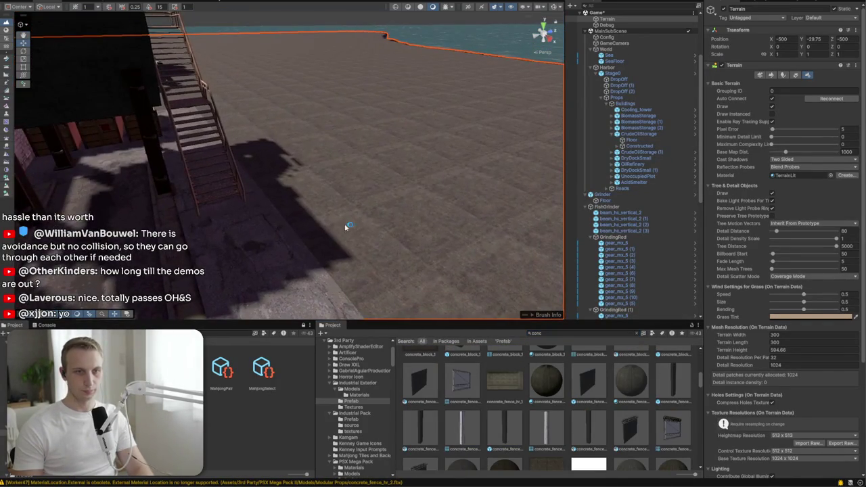
{"action": "left_click", "coordinate": [639, 334]}
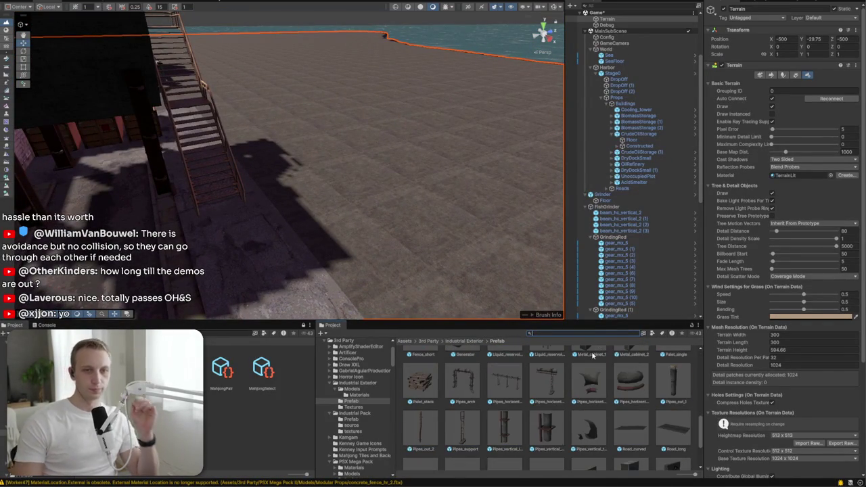
{"action": "scroll", "coordinate": [532, 430], "scroll_direction": "up", "scroll_amount": 3}
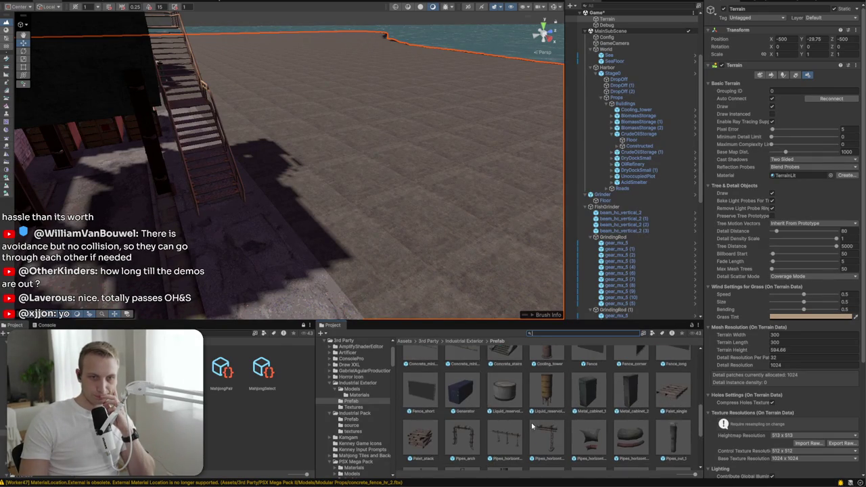
{"action": "left_click", "coordinate": [435, 341]}
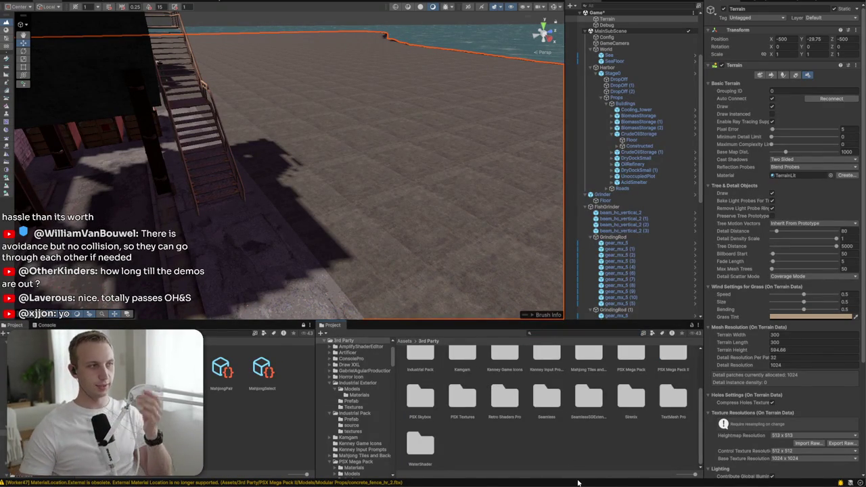
Browse to PSX Mega Pack II > Prefabs > Modular Structures
{"action": "double_click", "coordinate": [672, 355]}
{"action": "double_click", "coordinate": [501, 369]}
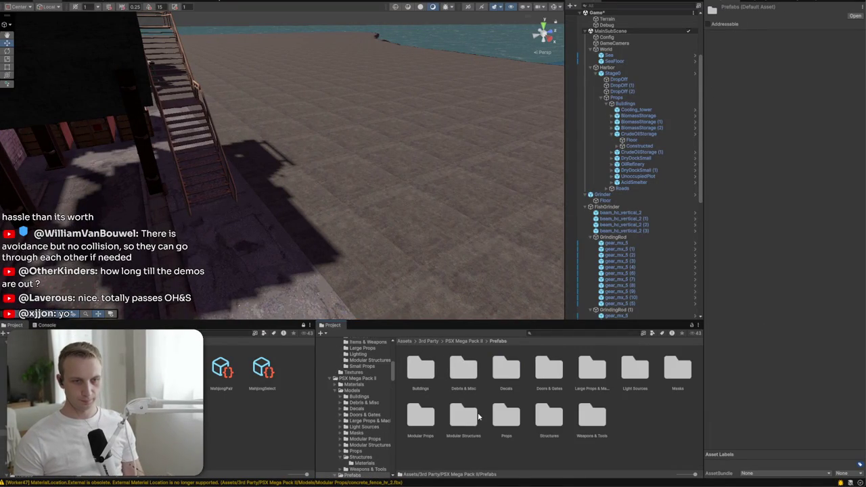
{"action": "double_click", "coordinate": [474, 418]}
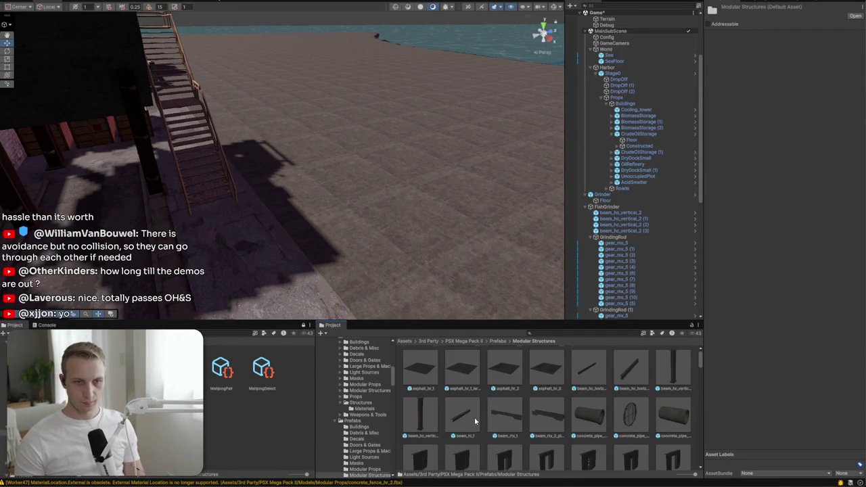
{"action": "scroll", "coordinate": [475, 420], "scroll_direction": "down", "scroll_amount": 5}
{"action": "scroll", "coordinate": [475, 421], "scroll_direction": "down", "scroll_amount": 3}
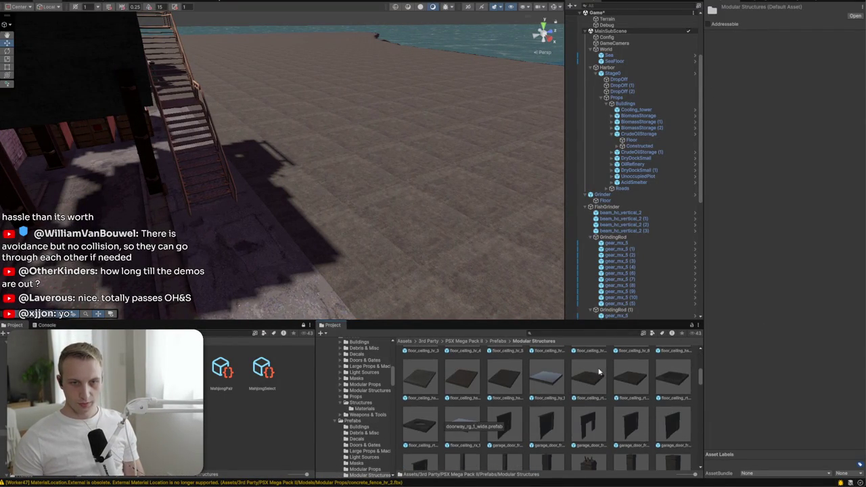
Place a floor_ceiling_rtx_1 block, shrink its depth to about 0.32, and move it beneath the staircase
{"action": "mouse_move", "coordinate": [597, 386]}
{"action": "left_mouse_down"}
{"action": "mouse_move", "coordinate": [270, 253]}
{"action": "mouse_move", "coordinate": [284, 257]}
{"action": "mouse_move", "coordinate": [277, 298]}
{"action": "mouse_move", "coordinate": [239, 291]}
{"action": "mouse_move", "coordinate": [257, 276]}
{"action": "mouse_move", "coordinate": [295, 150]}
{"action": "left_mouse_up"}
{"action": "mouse_move", "coordinate": [287, 65]}
{"action": "left_mouse_down"}
{"action": "mouse_move", "coordinate": [298, 81]}
{"action": "mouse_move", "coordinate": [367, 112]}
{"action": "mouse_move", "coordinate": [426, 97]}
{"action": "mouse_move", "coordinate": [284, 64]}
{"action": "left_mouse_up"}
{"action": "key", "text": "w"}
{"action": "mouse_move", "coordinate": [210, 268]}
{"action": "left_mouse_down"}
{"action": "mouse_move", "coordinate": [291, 245]}
{"action": "mouse_move", "coordinate": [309, 209]}
{"action": "mouse_move", "coordinate": [348, 200]}
{"action": "mouse_move", "coordinate": [343, 185]}
{"action": "mouse_move", "coordinate": [377, 207]}
{"action": "mouse_move", "coordinate": [479, 211]}
{"action": "mouse_move", "coordinate": [483, 227]}
{"action": "left_mouse_up"}
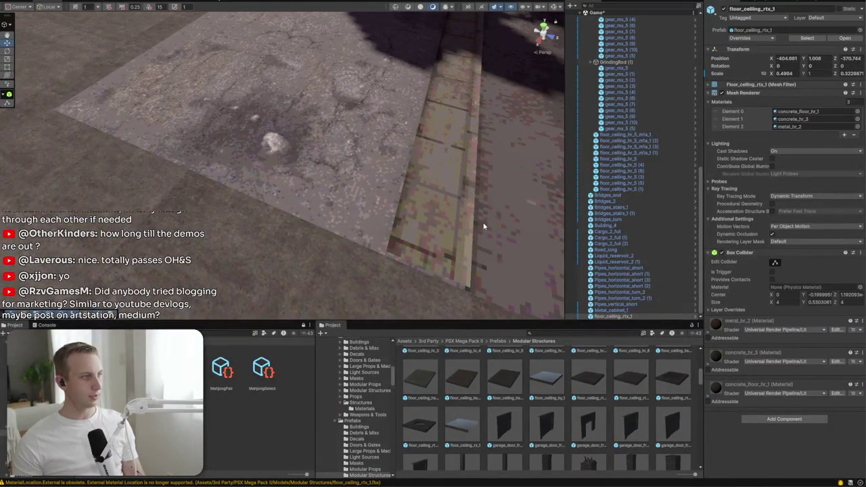
{"action": "mouse_move", "coordinate": [484, 226]}
{"action": "left_mouse_down"}
{"action": "mouse_move", "coordinate": [236, 220]}
{"action": "mouse_move", "coordinate": [216, 120]}
{"action": "mouse_move", "coordinate": [129, 153]}
{"action": "mouse_move", "coordinate": [196, 211]}
{"action": "left_mouse_up"}
{"action": "left_click", "coordinate": [199, 213]}
{"action": "mouse_move", "coordinate": [257, 240]}
{"action": "left_mouse_down"}
{"action": "mouse_move", "coordinate": [258, 254]}
{"action": "mouse_move", "coordinate": [429, 232]}
{"action": "mouse_move", "coordinate": [412, 291]}
{"action": "left_mouse_up"}
Inspect garage_door_frame_hr_2 and try a pipes_hr_5_middle piece near the rooftop, then delete it
{"action": "left_click", "coordinate": [551, 426]}
{"action": "scroll", "coordinate": [562, 440], "scroll_direction": "down", "scroll_amount": 2}
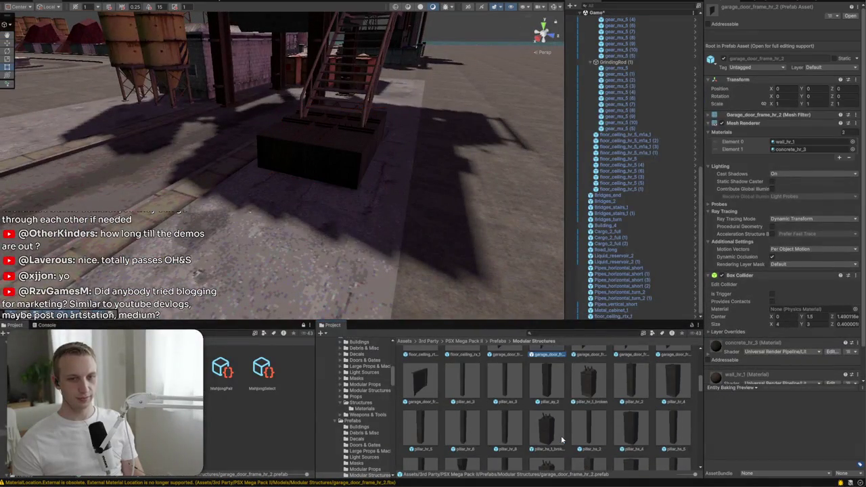
{"action": "scroll", "coordinate": [561, 440], "scroll_direction": "down", "scroll_amount": 3}
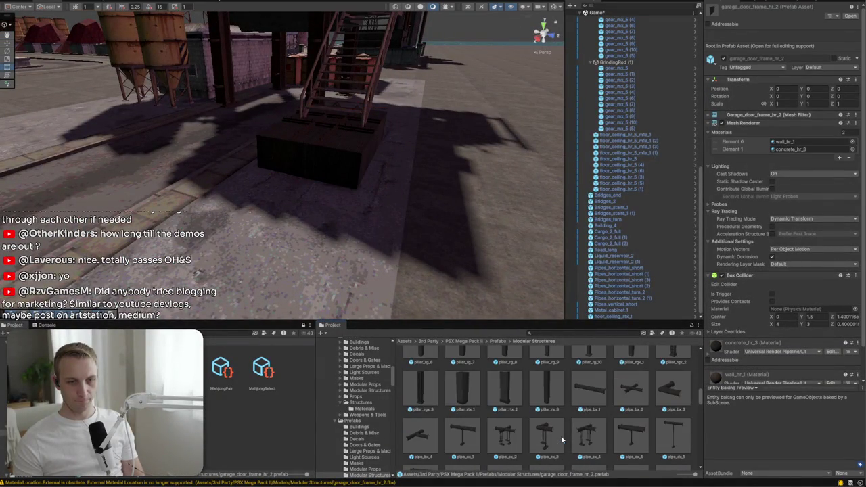
{"action": "mouse_move", "coordinate": [421, 194]}
{"action": "left_mouse_down"}
{"action": "mouse_move", "coordinate": [435, 181]}
{"action": "mouse_move", "coordinate": [474, 189]}
{"action": "left_mouse_up"}
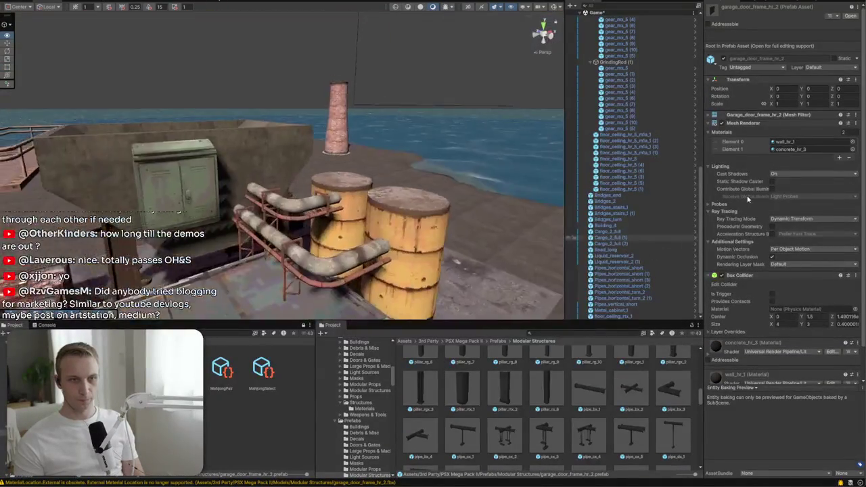
{"action": "scroll", "coordinate": [578, 446], "scroll_direction": "down", "scroll_amount": 3}
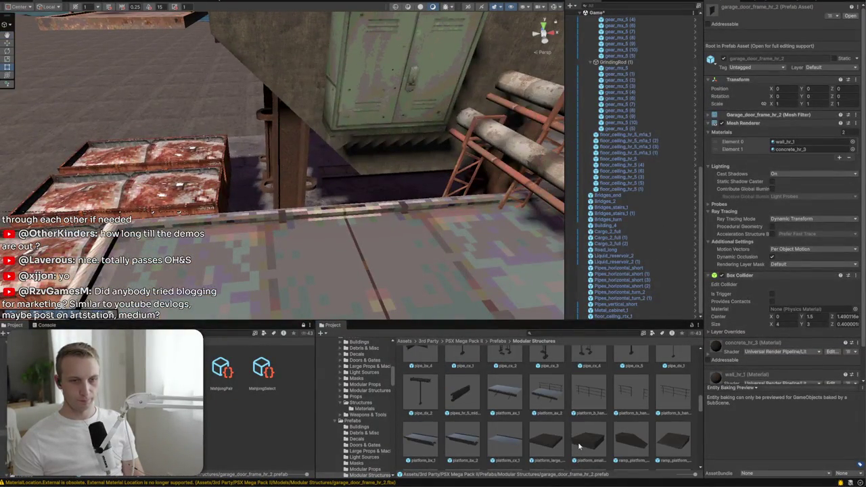
{"action": "left_click_drag", "start_coordinate": [459, 407], "coordinate": [314, 272]}
{"action": "scroll", "coordinate": [338, 251], "scroll_direction": "down", "scroll_amount": 5}
{"action": "mouse_move", "coordinate": [300, 236]}
{"action": "left_mouse_down"}
{"action": "mouse_move", "coordinate": [292, 247]}
{"action": "mouse_move", "coordinate": [318, 257]}
{"action": "left_mouse_up"}
{"action": "key", "text": "Delete"}
{"action": "scroll", "coordinate": [681, 435], "scroll_direction": "down", "scroll_amount": 2}
{"action": "scroll", "coordinate": [559, 439], "scroll_direction": "up", "scroll_amount": 1}
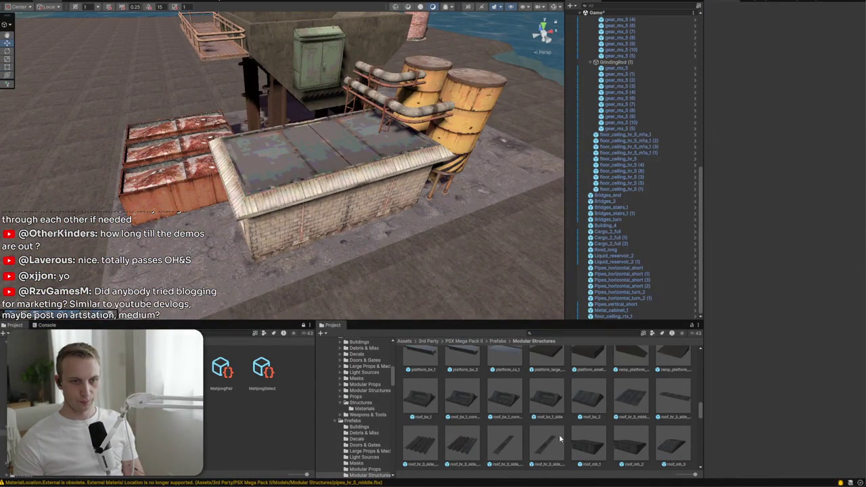
Place roof_bx_1 on the brick building, rotated -90 on Y, scaled 0.6 on X, and lowered
{"action": "mouse_move", "coordinate": [428, 405]}
{"action": "left_mouse_down"}
{"action": "mouse_move", "coordinate": [368, 143]}
{"action": "mouse_move", "coordinate": [341, 135]}
{"action": "left_mouse_up"}
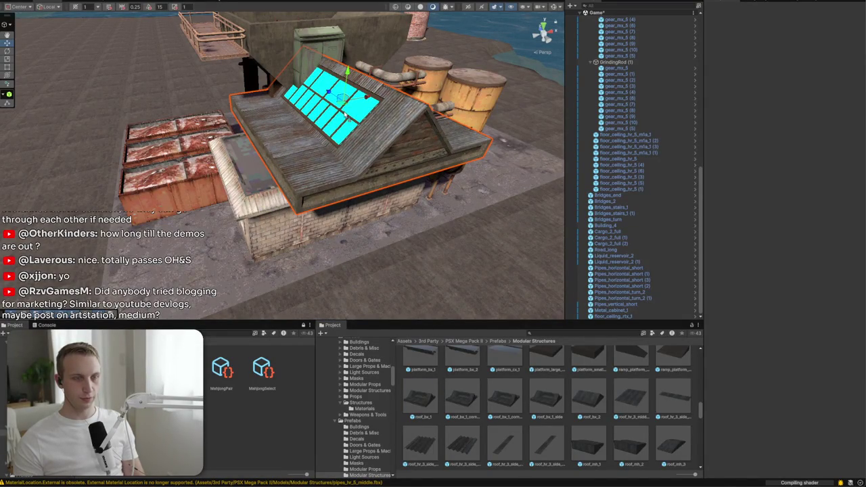
{"action": "left_click_drag", "start_coordinate": [306, 161], "coordinate": [352, 176], "text": "alt"}
{"action": "key", "text": "e"}
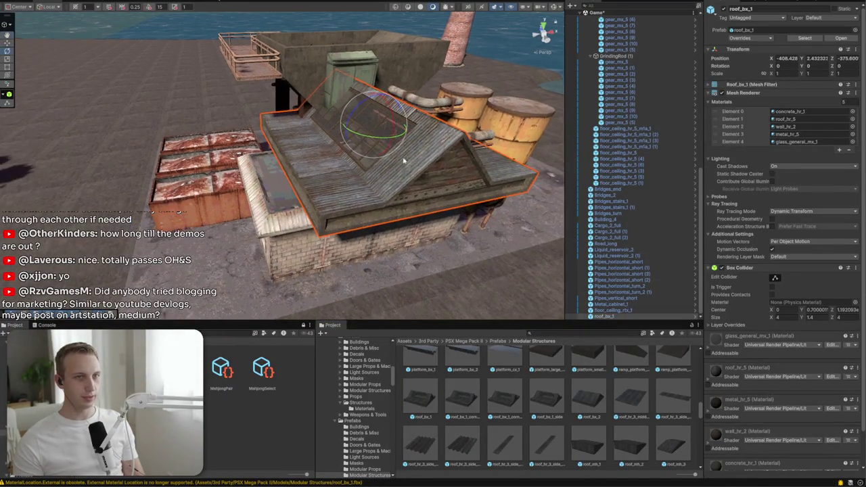
{"action": "left_click_drag", "start_coordinate": [406, 126], "coordinate": [481, 140]}
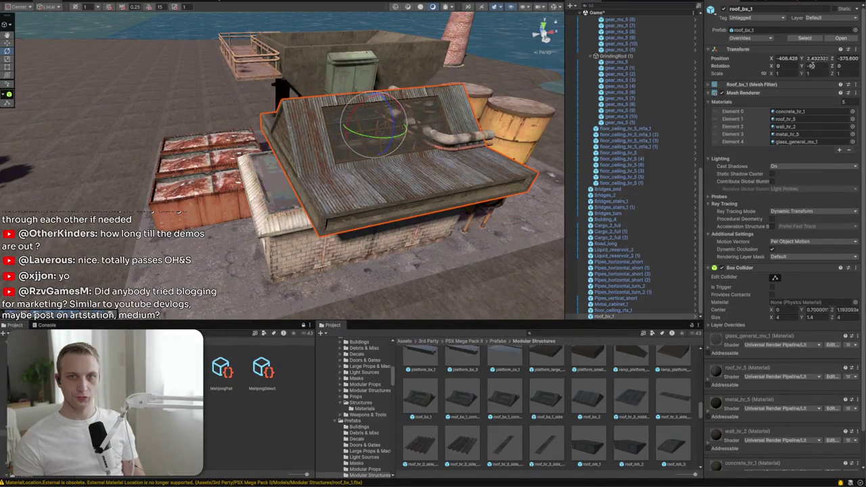
{"action": "type", "text": "0.6"}
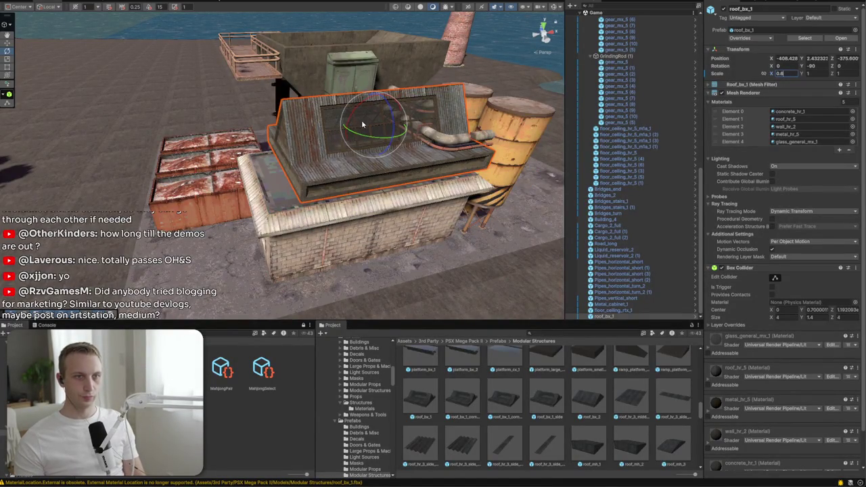
{"action": "type", "text": "fw"}
{"action": "mouse_move", "coordinate": [448, 54]}
{"action": "left_mouse_down"}
{"action": "mouse_move", "coordinate": [444, 99]}
{"action": "mouse_move", "coordinate": [380, 126]}
{"action": "mouse_move", "coordinate": [358, 116]}
{"action": "mouse_move", "coordinate": [372, 119]}
{"action": "mouse_move", "coordinate": [330, 142]}
{"action": "mouse_move", "coordinate": [372, 145]}
{"action": "mouse_move", "coordinate": [579, 364]}
{"action": "left_mouse_up"}
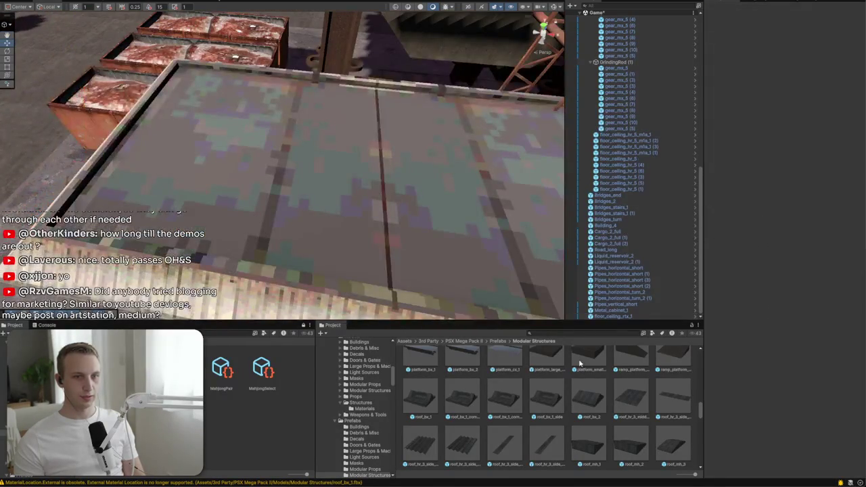
Place the warehouse roof on the brick building, turn it to -90 on Y and scale it to 0.4
{"action": "scroll", "coordinate": [645, 403], "scroll_direction": "down", "scroll_amount": 10}
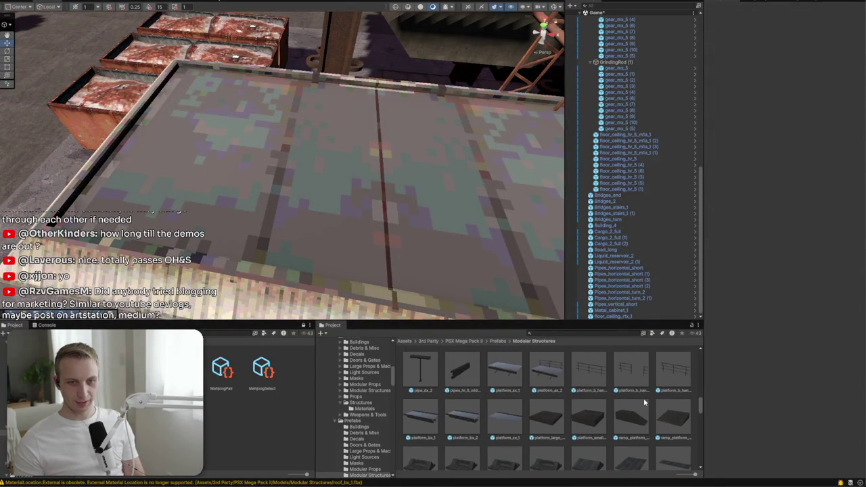
{"action": "scroll", "coordinate": [419, 424], "scroll_direction": "down", "scroll_amount": 5}
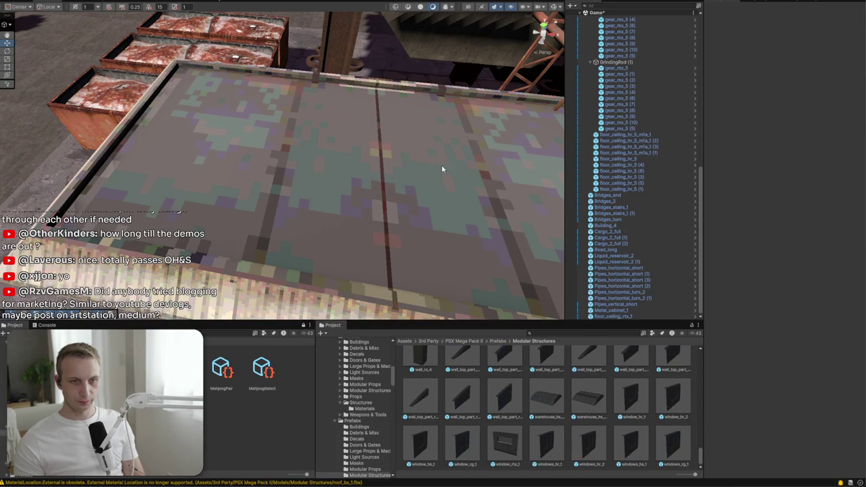
{"action": "scroll", "coordinate": [441, 169], "scroll_direction": "down", "scroll_amount": 5}
{"action": "left_click_drag", "start_coordinate": [589, 395], "coordinate": [359, 178]}
{"action": "key", "text": "f"}
{"action": "key", "text": "e"}
{"action": "left_click_drag", "start_coordinate": [367, 148], "coordinate": [459, 160]}
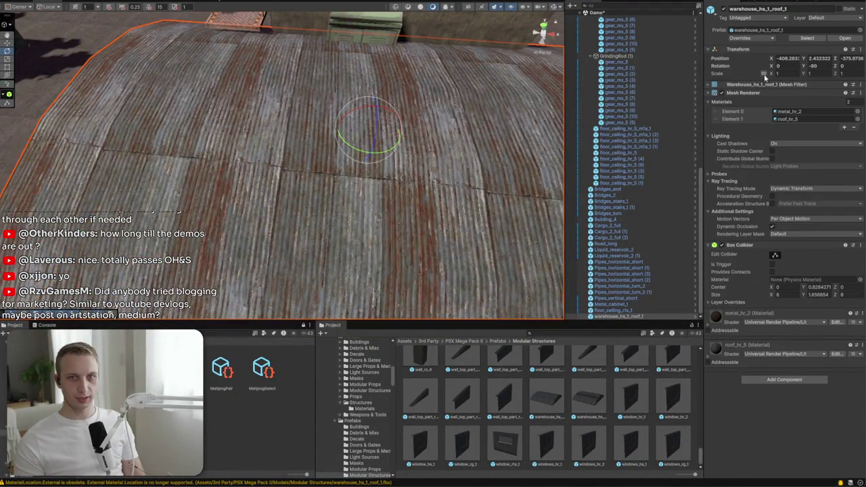
{"action": "type", "text": "0.4"}
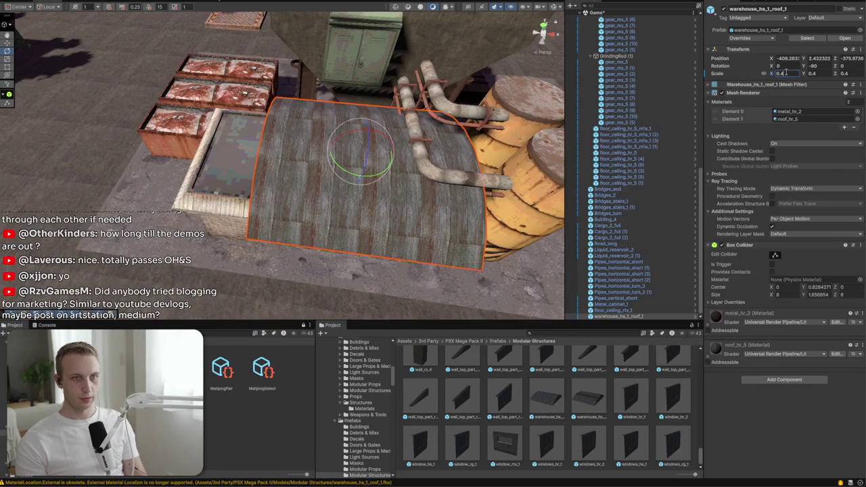
Give the roof a different material, then narrow it from the left edge and flatten it vertically
{"action": "mouse_move", "coordinate": [379, 203]}
{"action": "left_mouse_down"}
{"action": "mouse_move", "coordinate": [283, 300]}
{"action": "mouse_move", "coordinate": [158, 278]}
{"action": "left_mouse_up"}
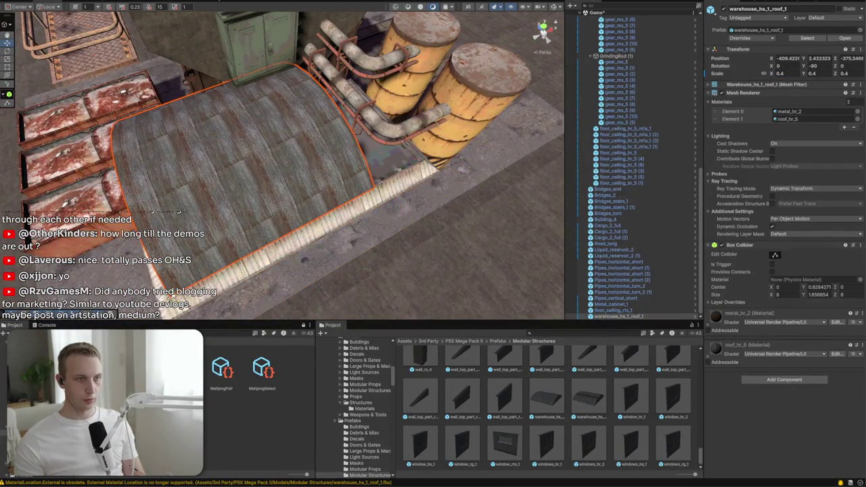
{"action": "left_click_drag", "start_coordinate": [439, 183], "coordinate": [602, 278]}
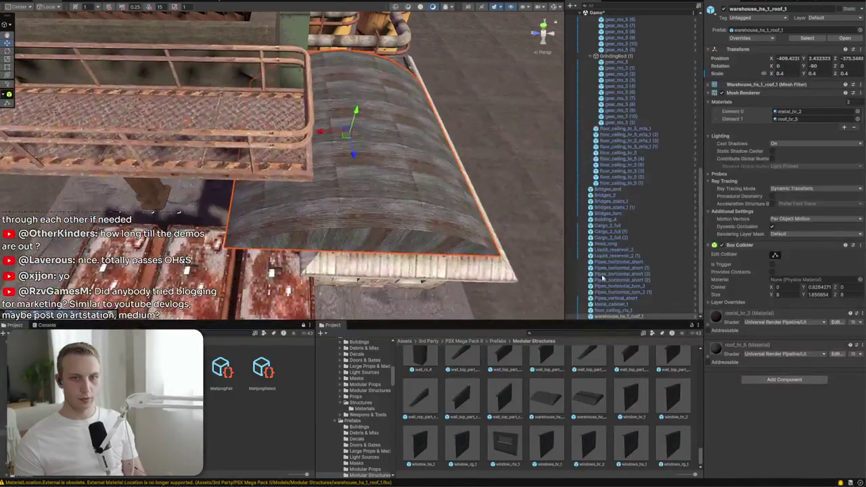
{"action": "mouse_move", "coordinate": [587, 399]}
{"action": "left_mouse_down"}
{"action": "mouse_move", "coordinate": [425, 207]}
{"action": "mouse_move", "coordinate": [281, 247]}
{"action": "left_mouse_up"}
{"action": "key", "text": "t"}
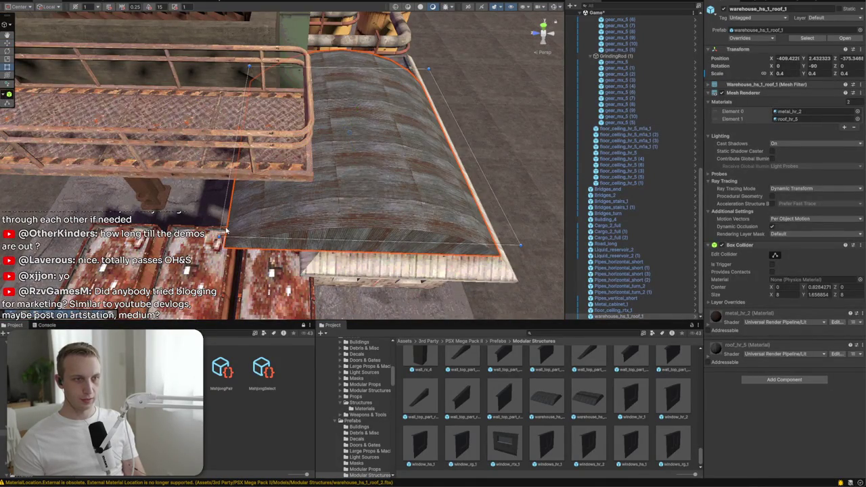
{"action": "left_click_drag", "start_coordinate": [226, 227], "coordinate": [324, 217]}
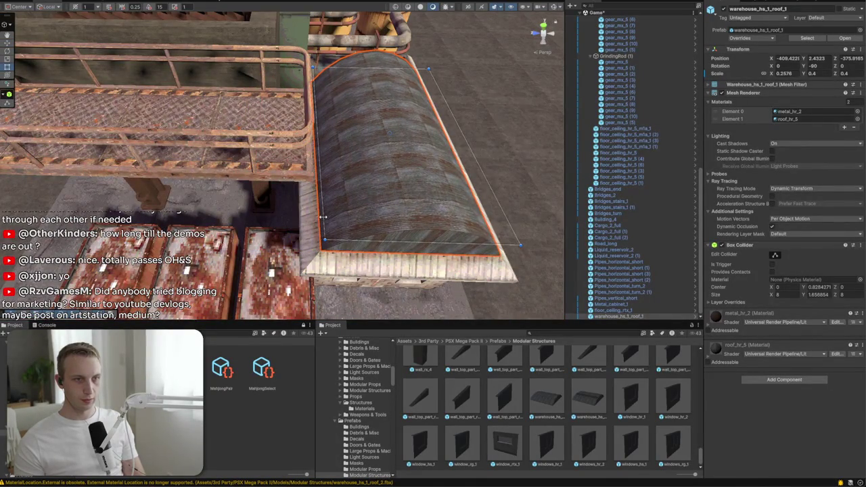
{"action": "key", "text": "e"}
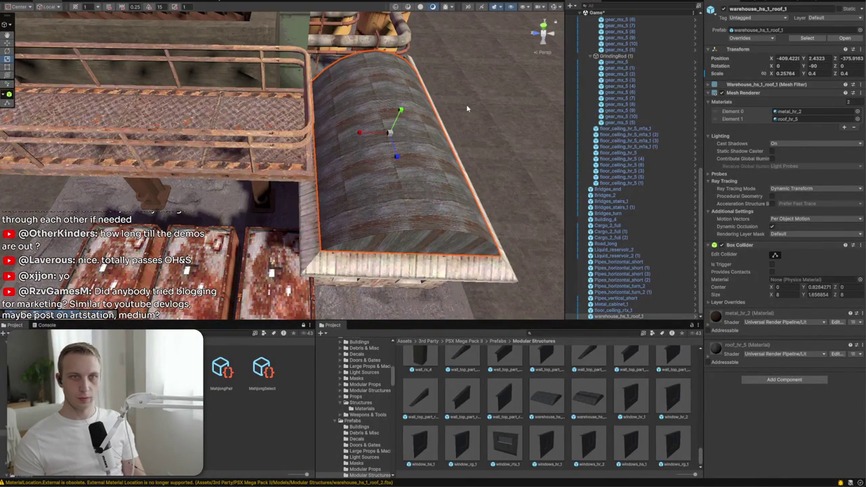
{"action": "left_click_drag", "start_coordinate": [400, 110], "coordinate": [397, 120]}
Stretch the roof lengthwise so it spans the whole brick building
{"action": "mouse_move", "coordinate": [330, 249]}
{"action": "left_mouse_down"}
{"action": "mouse_move", "coordinate": [292, 175]}
{"action": "mouse_move", "coordinate": [353, 154]}
{"action": "mouse_move", "coordinate": [182, 259]}
{"action": "left_mouse_up"}
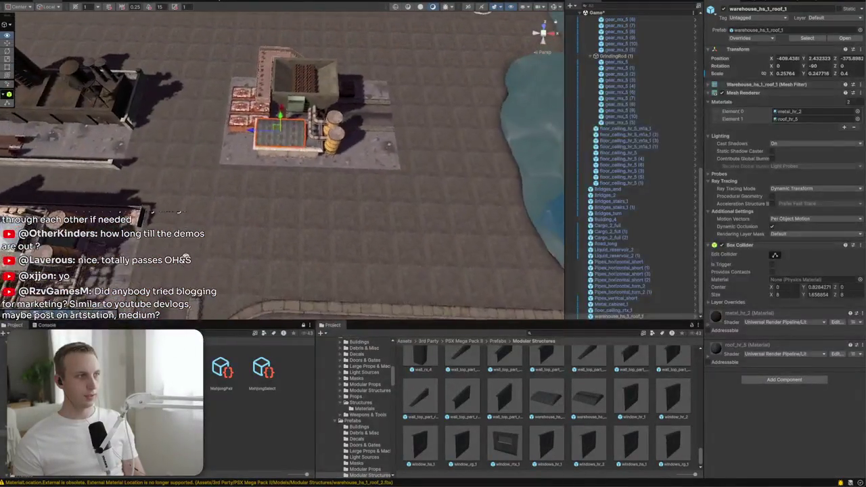
{"action": "scroll", "coordinate": [186, 259], "scroll_direction": "up", "scroll_amount": 5}
{"action": "left_click", "coordinate": [308, 247]}
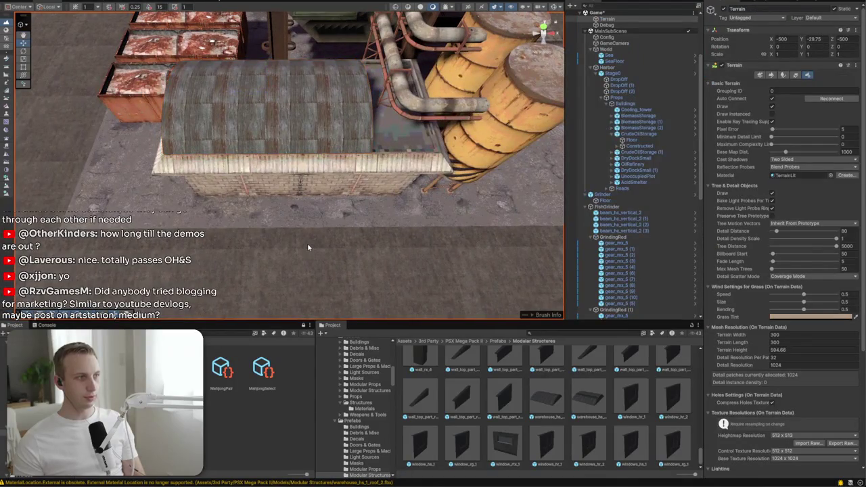
{"action": "left_click", "coordinate": [363, 123]}
{"action": "key", "text": "t"}
{"action": "left_click_drag", "start_coordinate": [363, 122], "coordinate": [428, 120]}
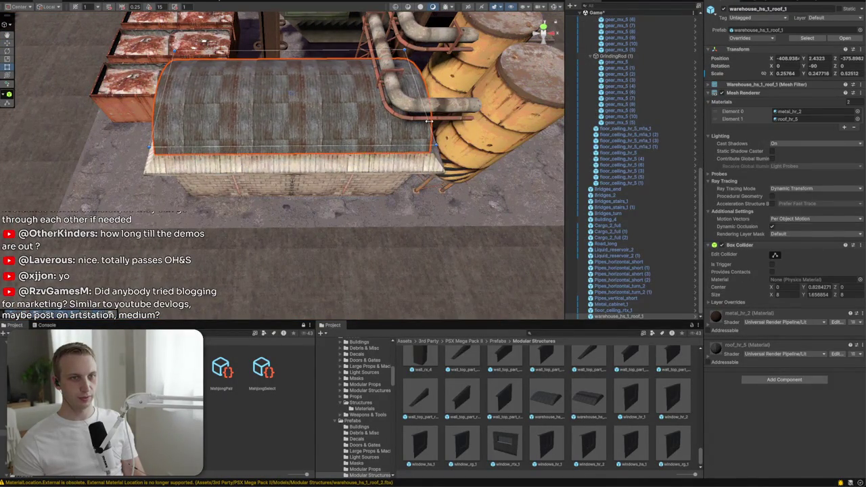
Fly the view around the factory site to inspect the reshaped roof
{"action": "key", "text": "w"}
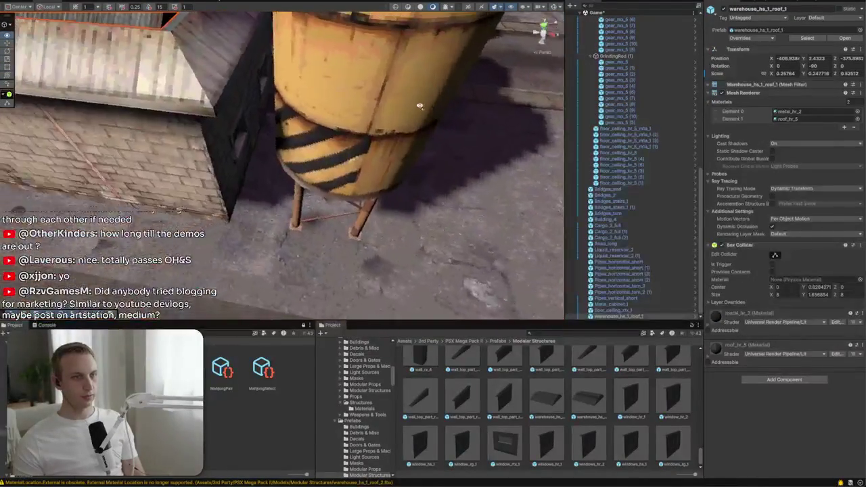
{"action": "key", "text": "s"}
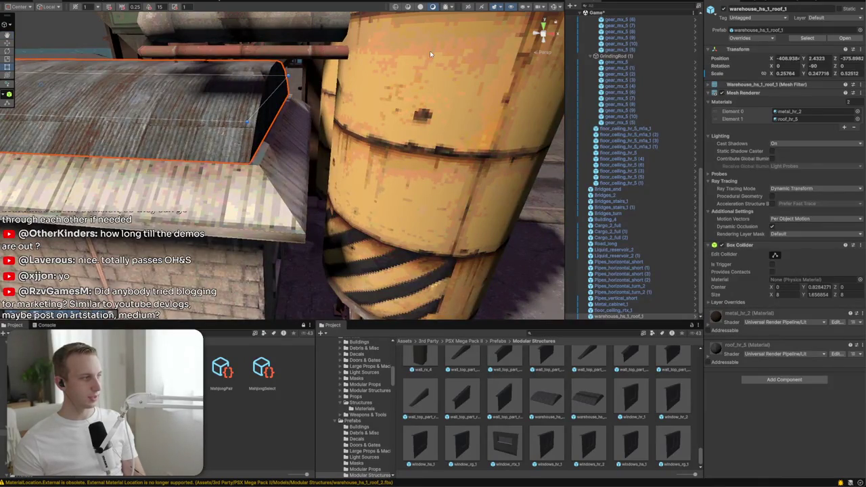
{"action": "key", "text": "s"}
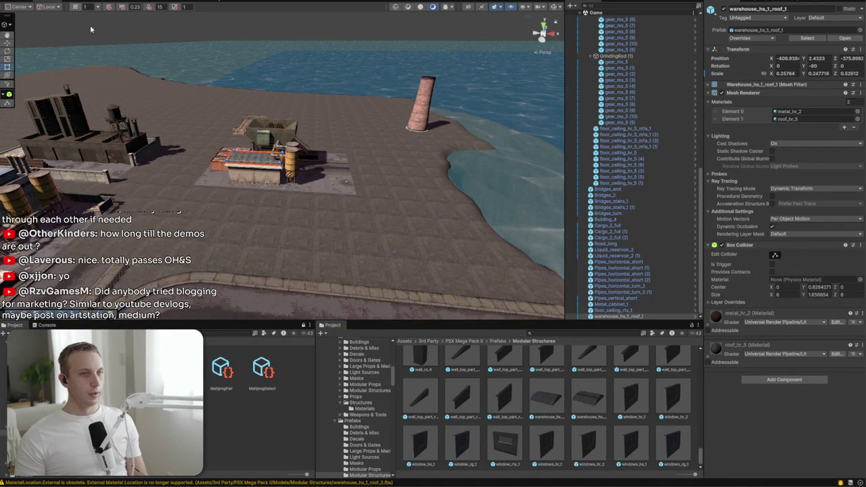
{"action": "left_click_drag", "start_coordinate": [183, 141], "coordinate": [274, 112]}
{"action": "scroll", "coordinate": [275, 112], "scroll_direction": "up", "scroll_amount": 3}
{"action": "mouse_move", "coordinate": [183, 140]}
{"action": "left_mouse_down"}
{"action": "mouse_move", "coordinate": [55, 138]}
{"action": "mouse_move", "coordinate": [270, 115]}
{"action": "mouse_move", "coordinate": [232, 74]}
{"action": "mouse_move", "coordinate": [345, 106]}
{"action": "left_mouse_up"}
{"action": "scroll", "coordinate": [462, 406], "scroll_direction": "up", "scroll_amount": 3}
{"action": "left_click", "coordinate": [497, 341]}
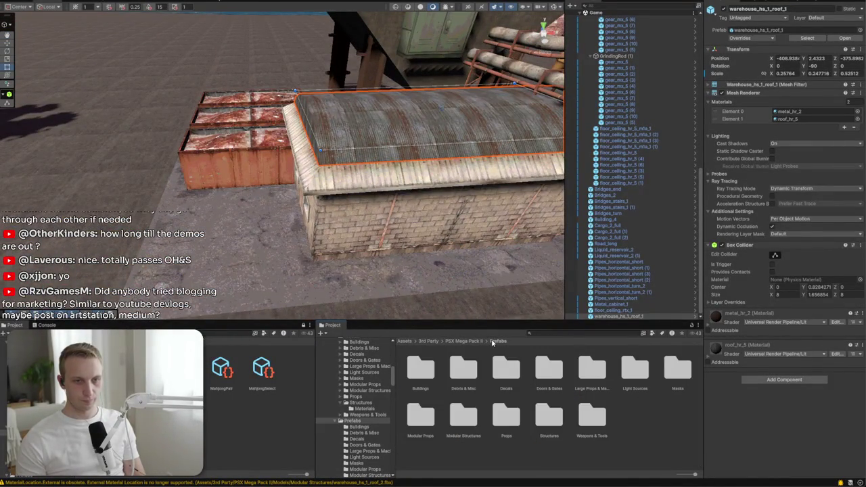
Place the graffiti_mx_1 decal on the brick warehouse wall, facing outward
{"action": "double_click", "coordinate": [506, 368]}
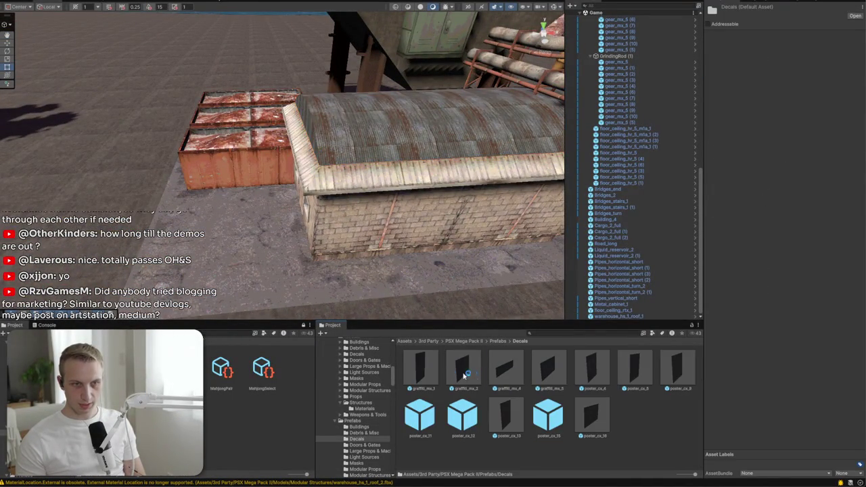
{"action": "left_click_drag", "start_coordinate": [383, 233], "coordinate": [383, 234]}
{"action": "key", "text": "f"}
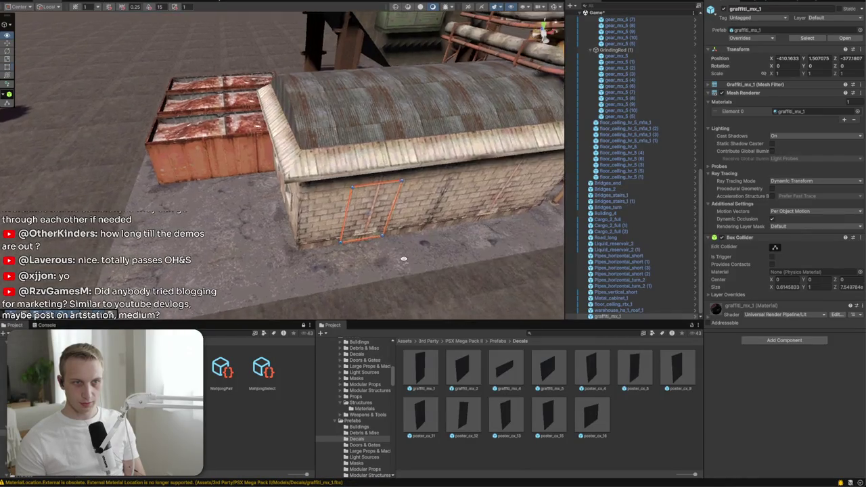
{"action": "mouse_move", "coordinate": [448, 287]}
{"action": "left_mouse_down"}
{"action": "mouse_move", "coordinate": [629, 297]}
{"action": "mouse_move", "coordinate": [661, 291]}
{"action": "left_mouse_up"}
{"action": "left_click_drag", "start_coordinate": [377, 255], "coordinate": [338, 260]}
Set the Surface Type of all twelve decal materials to Transparent
{"action": "left_click", "coordinate": [819, 111]}
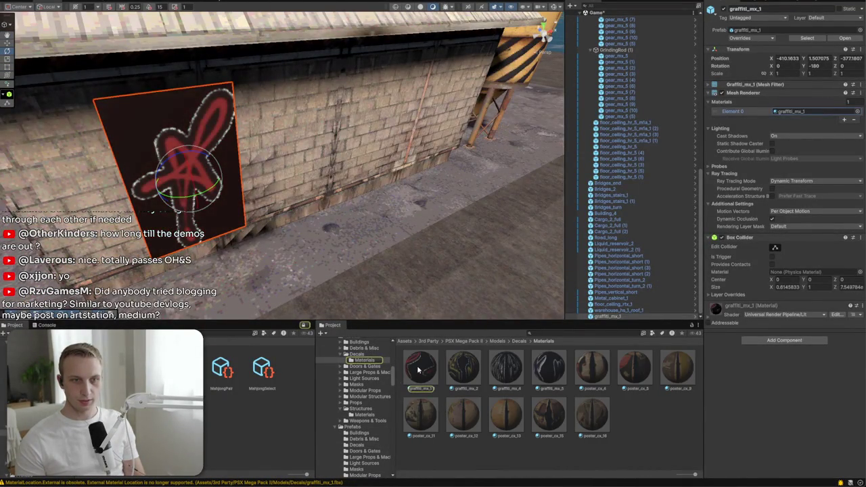
{"action": "left_click", "coordinate": [581, 414], "text": "shift"}
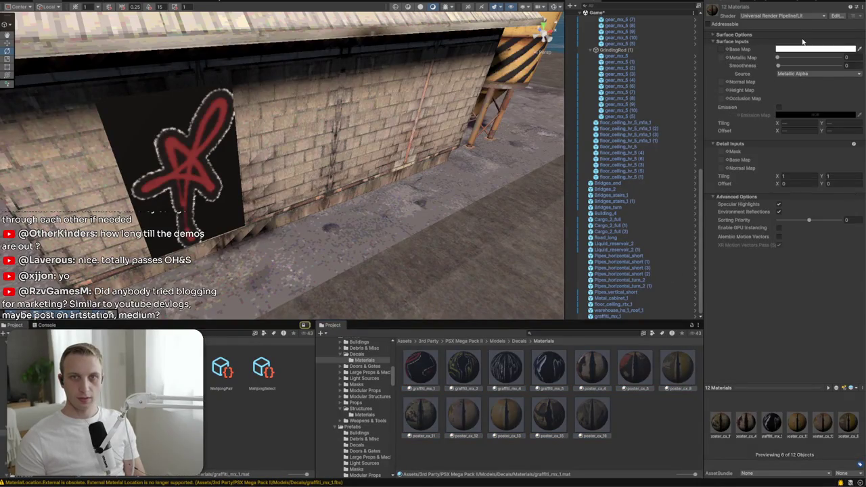
{"action": "left_click", "coordinate": [802, 51]}
{"action": "left_click", "coordinate": [802, 67]}
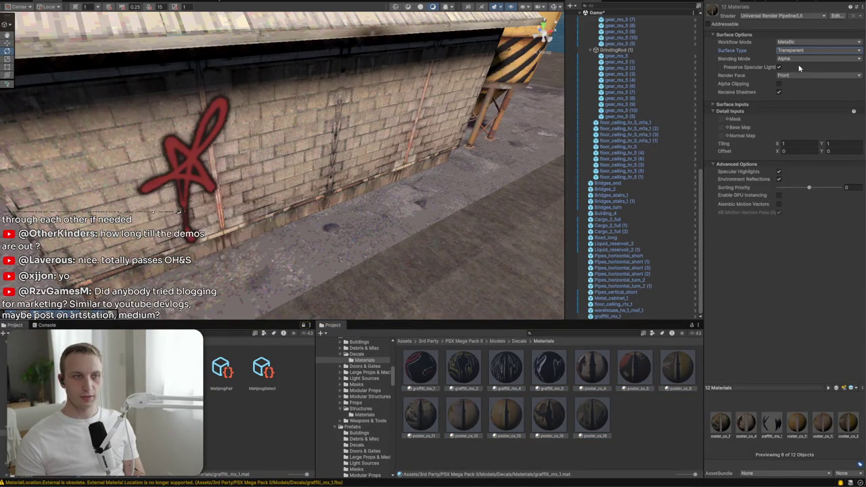
{"action": "mouse_move", "coordinate": [388, 218]}
{"action": "left_mouse_down"}
{"action": "mouse_move", "coordinate": [311, 220]}
{"action": "mouse_move", "coordinate": [463, 386]}
{"action": "left_mouse_up"}
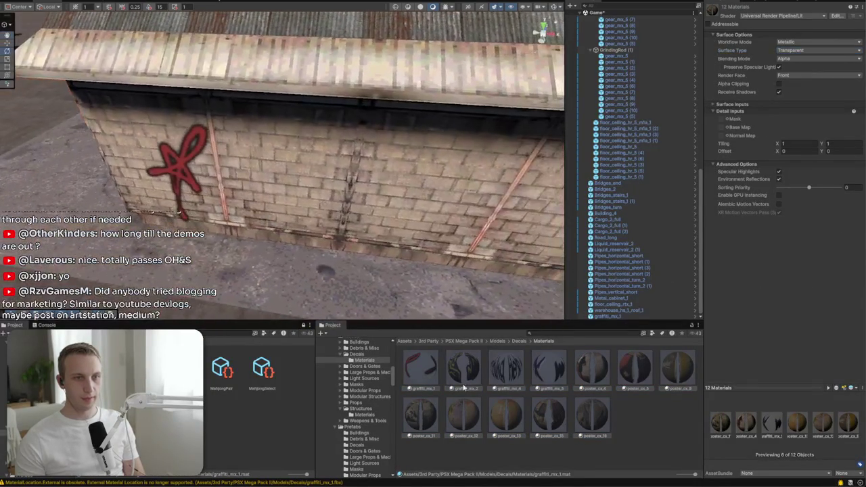
Add graffiti_mx_2 lower on the wall and delete the red graffiti_mx_1 decal
{"action": "left_click", "coordinate": [516, 340]}
{"action": "left_click", "coordinate": [192, 180]}
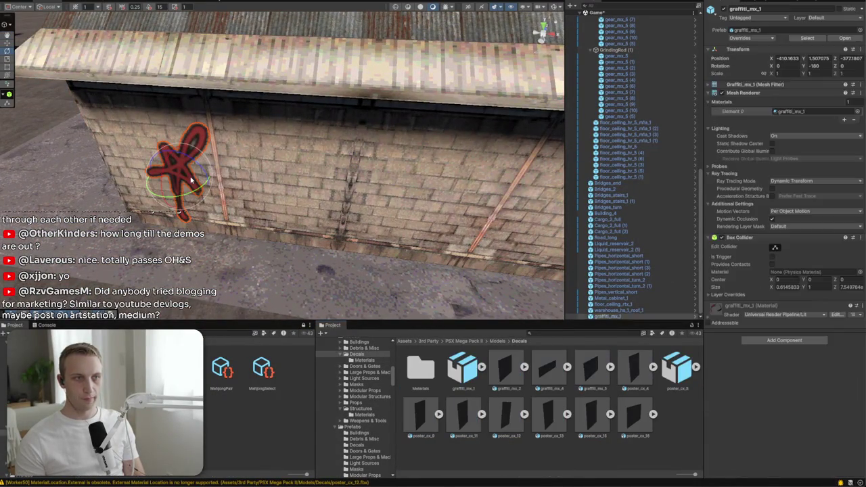
{"action": "left_click", "coordinate": [766, 30]}
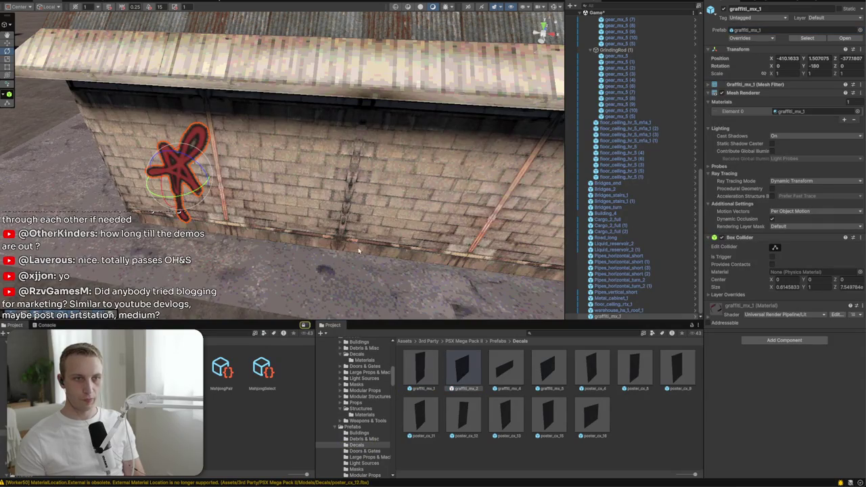
{"action": "mouse_move", "coordinate": [306, 181]}
{"action": "left_mouse_down"}
{"action": "mouse_move", "coordinate": [433, 201]}
{"action": "mouse_move", "coordinate": [502, 201]}
{"action": "left_mouse_up"}
{"action": "mouse_move", "coordinate": [379, 202]}
{"action": "left_mouse_down"}
{"action": "mouse_move", "coordinate": [251, 182]}
{"action": "mouse_move", "coordinate": [291, 215]}
{"action": "mouse_move", "coordinate": [277, 203]}
{"action": "mouse_move", "coordinate": [445, 164]}
{"action": "left_mouse_up"}
{"action": "key", "text": "Delete"}
{"action": "mouse_move", "coordinate": [501, 202]}
{"action": "left_mouse_down", "text": "alt"}
{"action": "mouse_move", "coordinate": [751, 184]}
{"action": "mouse_move", "coordinate": [522, 219]}
{"action": "mouse_move", "coordinate": [420, 251]}
{"action": "mouse_move", "coordinate": [454, 193]}
{"action": "mouse_move", "coordinate": [386, 196]}
{"action": "left_mouse_up", "text": "alt"}
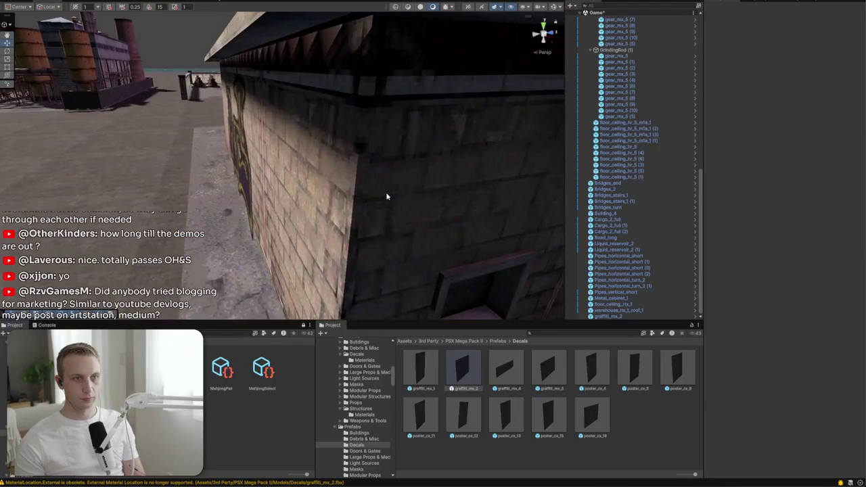
Scale graffiti_mx_2 down to about 0.83
{"action": "left_click", "coordinate": [244, 181]}
{"action": "key", "text": "f"}
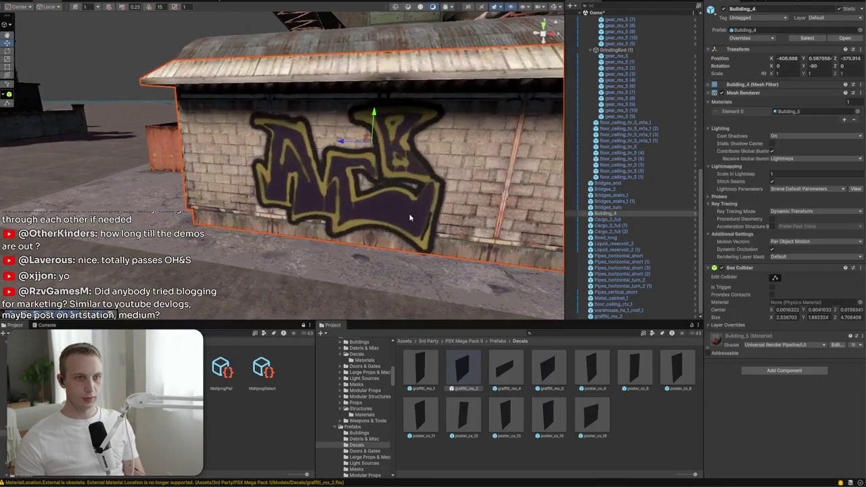
{"action": "left_click_drag", "start_coordinate": [444, 280], "coordinate": [408, 245]}
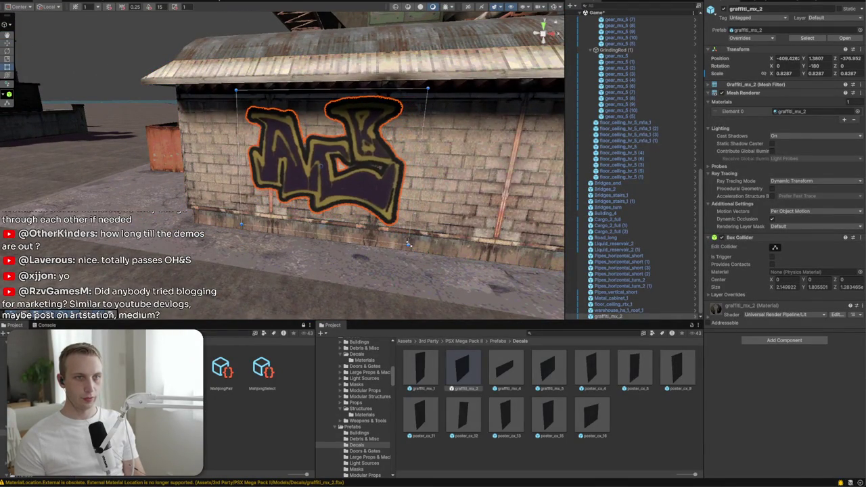
{"action": "scroll", "coordinate": [448, 217], "scroll_direction": "down", "scroll_amount": 10}
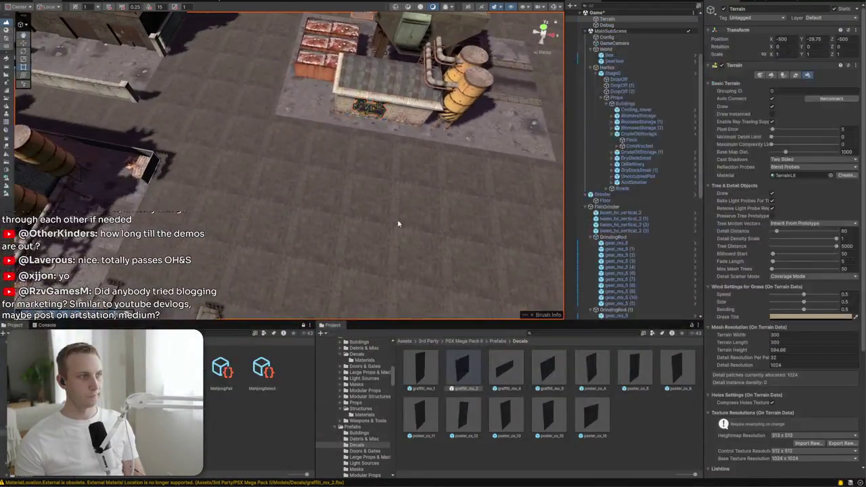
Browse the Masks prefab folder and try placing a mask, then cancel it
{"action": "left_click", "coordinate": [469, 213]}
{"action": "scroll", "coordinate": [469, 213], "scroll_direction": "up", "scroll_amount": 10}
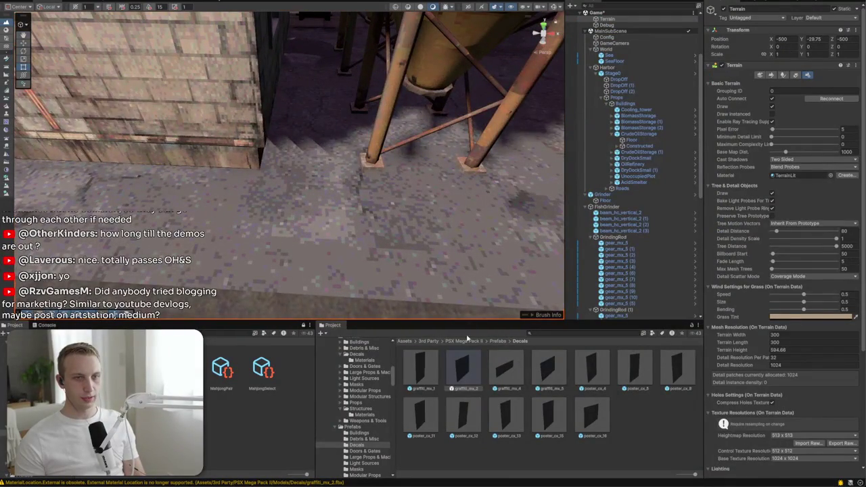
{"action": "left_click", "coordinate": [498, 342]}
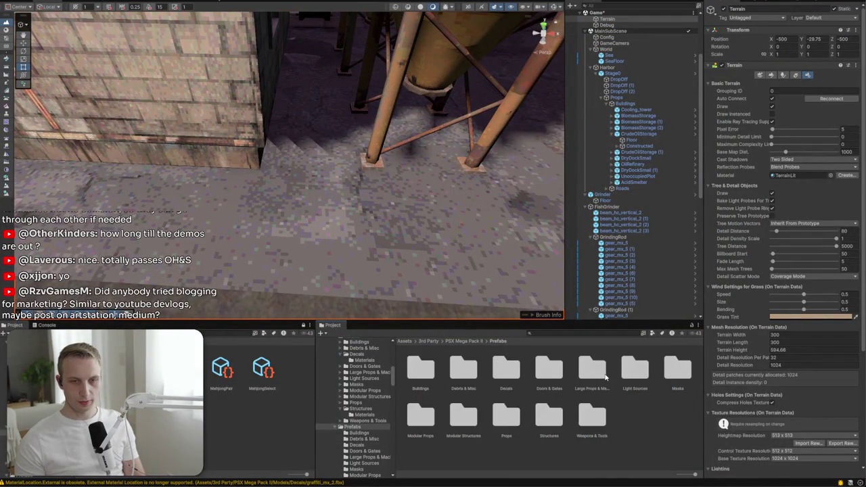
{"action": "double_click", "coordinate": [671, 374]}
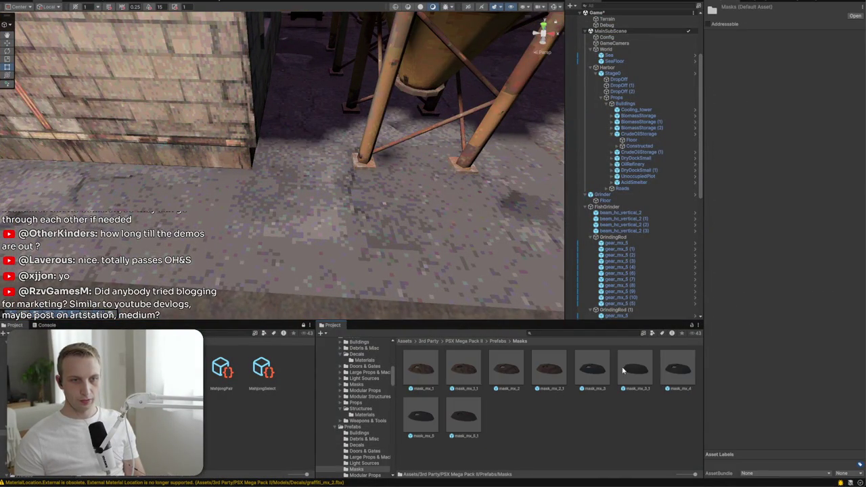
{"action": "left_click_drag", "start_coordinate": [381, 267], "coordinate": [459, 320]}
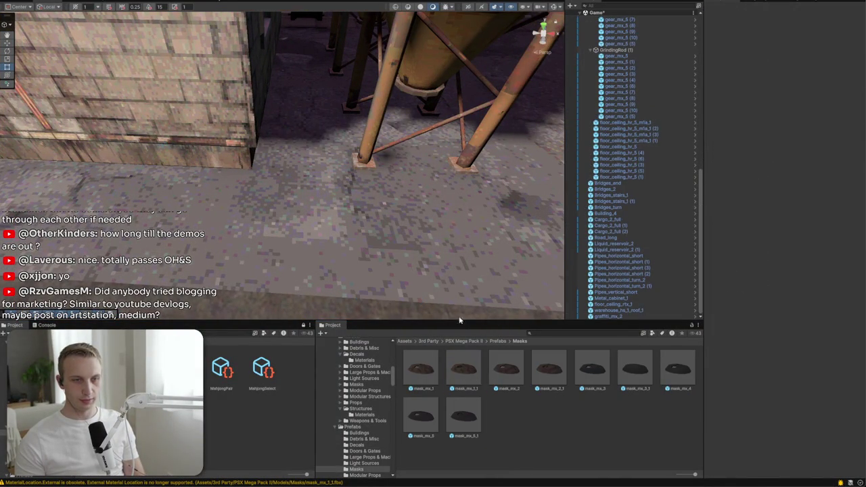
{"action": "left_click", "coordinate": [498, 341]}
Place a Buildings prefab behind the rooftop building
{"action": "double_click", "coordinate": [421, 368]}
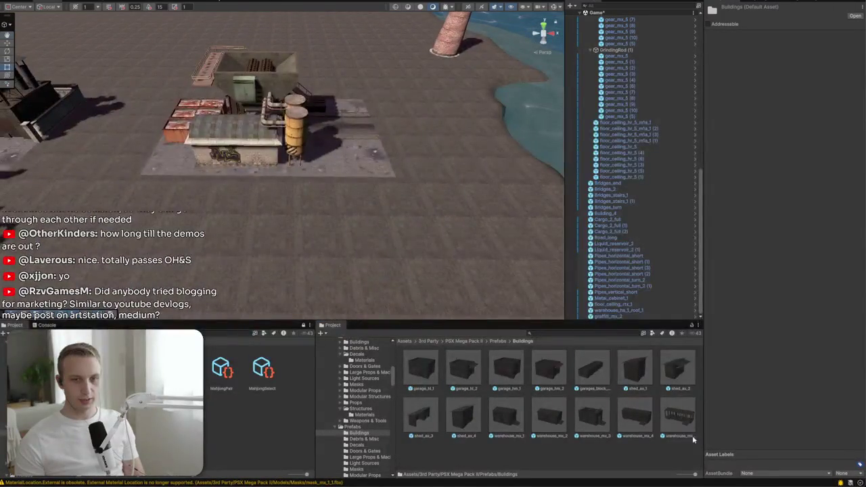
{"action": "mouse_move", "coordinate": [692, 435]}
{"action": "left_mouse_down"}
{"action": "mouse_move", "coordinate": [324, 253]}
{"action": "mouse_move", "coordinate": [352, 82]}
{"action": "mouse_move", "coordinate": [376, 97]}
{"action": "mouse_move", "coordinate": [223, 257]}
{"action": "mouse_move", "coordinate": [236, 250]}
{"action": "mouse_move", "coordinate": [644, 376]}
{"action": "left_mouse_up"}
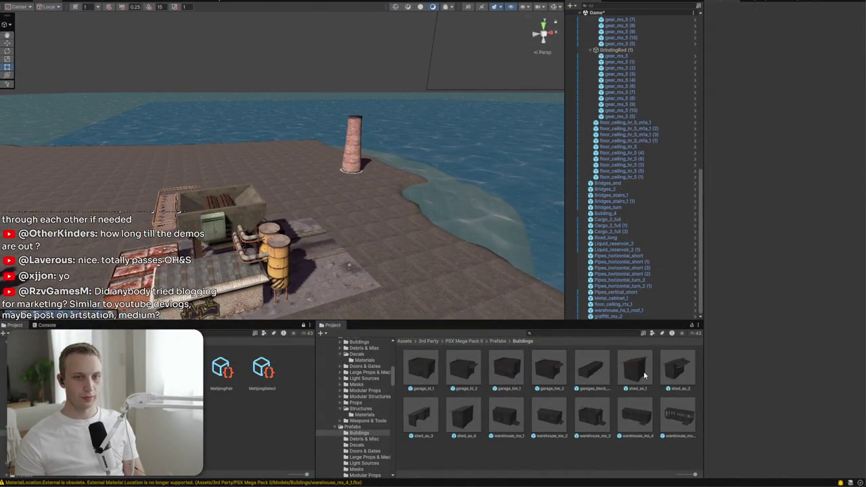
{"action": "left_click", "coordinate": [498, 341]}
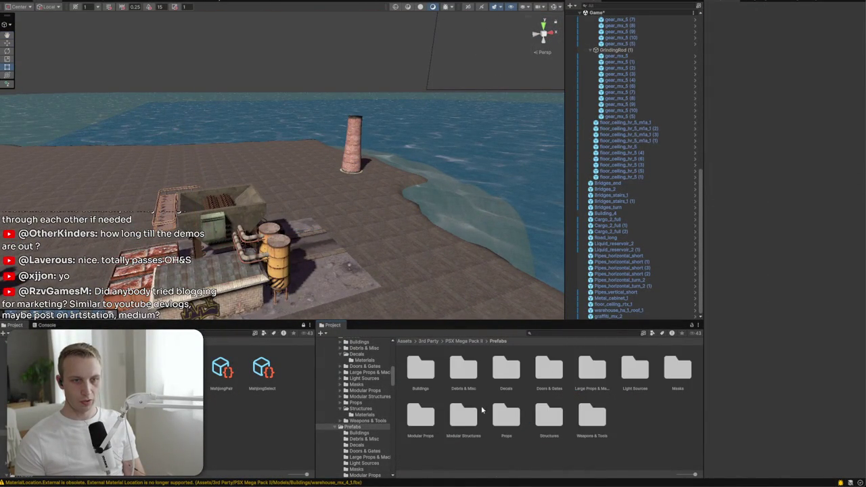
Preview distillery_mx_1 and storage_tank_mx_1 from Large Props & Machinery beside the rusty silos
{"action": "double_click", "coordinate": [602, 372]}
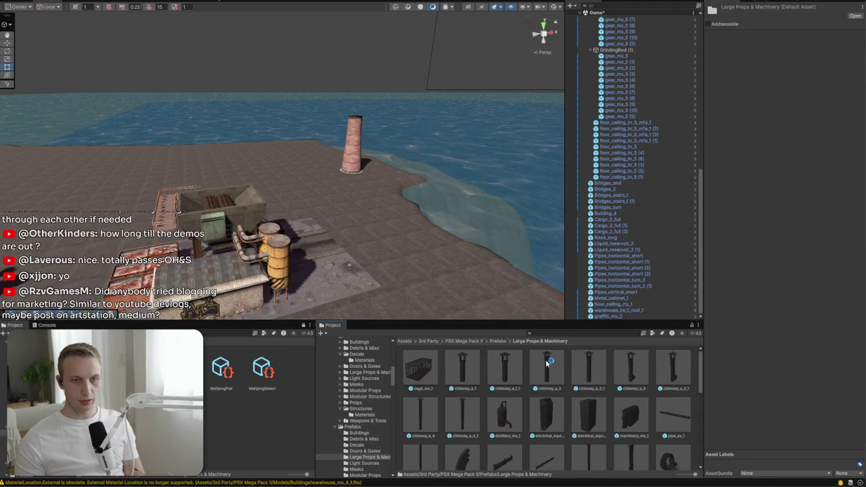
{"action": "scroll", "coordinate": [465, 365], "scroll_direction": "down", "scroll_amount": 1}
{"action": "mouse_move", "coordinate": [506, 402]}
{"action": "left_mouse_down"}
{"action": "mouse_move", "coordinate": [247, 297]}
{"action": "mouse_move", "coordinate": [365, 298]}
{"action": "mouse_move", "coordinate": [300, 294]}
{"action": "mouse_move", "coordinate": [359, 295]}
{"action": "mouse_move", "coordinate": [651, 404]}
{"action": "left_mouse_up"}
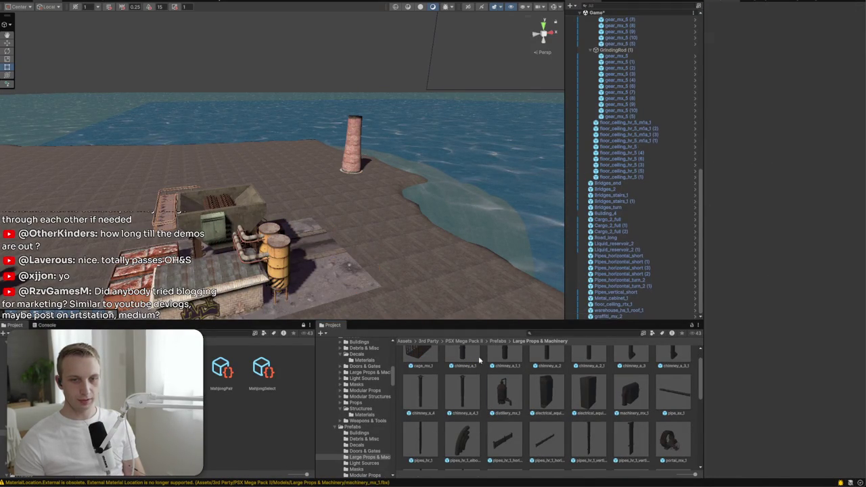
{"action": "mouse_move", "coordinate": [678, 438]}
{"action": "left_mouse_down"}
{"action": "mouse_move", "coordinate": [358, 257]}
{"action": "mouse_move", "coordinate": [399, 257]}
{"action": "mouse_move", "coordinate": [578, 386]}
{"action": "mouse_move", "coordinate": [399, 298]}
{"action": "mouse_move", "coordinate": [379, 267]}
{"action": "mouse_move", "coordinate": [462, 402]}
{"action": "mouse_move", "coordinate": [349, 286]}
{"action": "mouse_move", "coordinate": [419, 406]}
{"action": "left_mouse_up"}
{"action": "scroll", "coordinate": [578, 385], "scroll_direction": "down", "scroll_amount": 3}
{"action": "scroll", "coordinate": [578, 385], "scroll_direction": "down", "scroll_amount": 3}
{"action": "scroll", "coordinate": [419, 408], "scroll_direction": "down", "scroll_amount": 2}
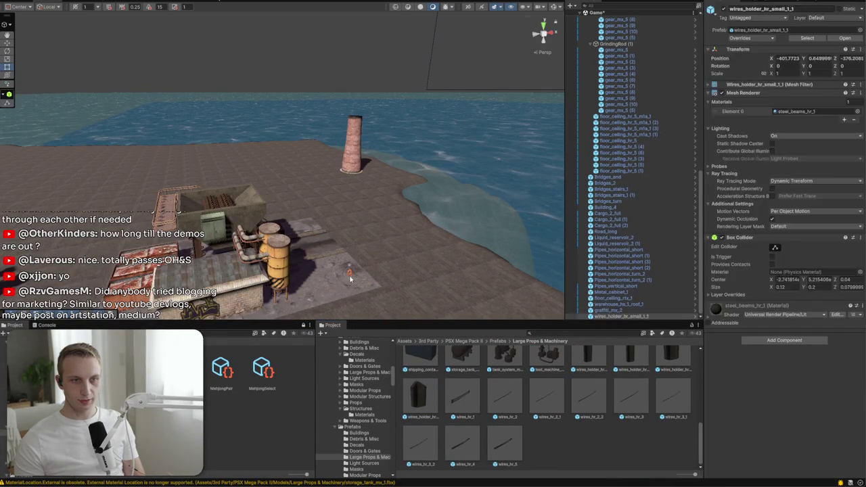
{"action": "scroll", "coordinate": [458, 397], "scroll_direction": "up", "scroll_amount": 2}
{"action": "mouse_move", "coordinate": [420, 395]}
{"action": "left_mouse_down"}
{"action": "mouse_move", "coordinate": [338, 271]}
{"action": "mouse_move", "coordinate": [302, 276]}
{"action": "mouse_move", "coordinate": [320, 349]}
{"action": "mouse_move", "coordinate": [203, 350]}
{"action": "mouse_move", "coordinate": [210, 379]}
{"action": "mouse_move", "coordinate": [230, 335]}
{"action": "left_mouse_up"}
Place a storage_tank_mx_1 at 0.6 scale on the ground beside the hopper
{"action": "mouse_move", "coordinate": [352, 324]}
{"action": "left_mouse_down"}
{"action": "mouse_move", "coordinate": [237, 223]}
{"action": "mouse_move", "coordinate": [248, 235]}
{"action": "left_mouse_up"}
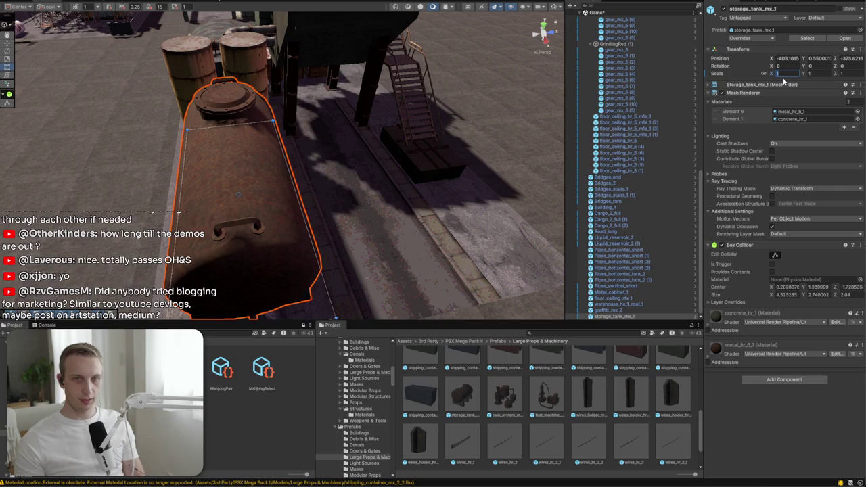
{"action": "type", "text": "0"}
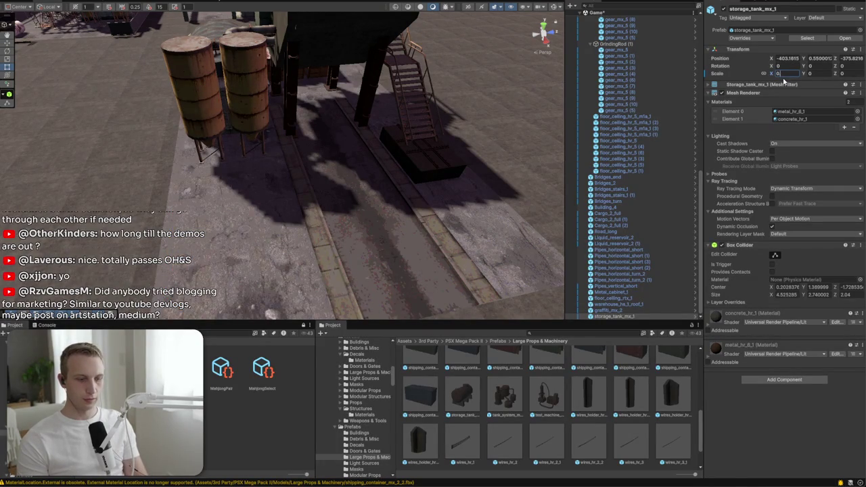
{"action": "type", "text": ".6"}
{"action": "left_click_drag", "start_coordinate": [338, 189], "coordinate": [354, 199]}
{"action": "mouse_move", "coordinate": [301, 210]}
{"action": "left_mouse_down"}
{"action": "mouse_move", "coordinate": [244, 244]}
{"action": "mouse_move", "coordinate": [113, 174]}
{"action": "mouse_move", "coordinate": [77, 165]}
{"action": "left_mouse_up"}
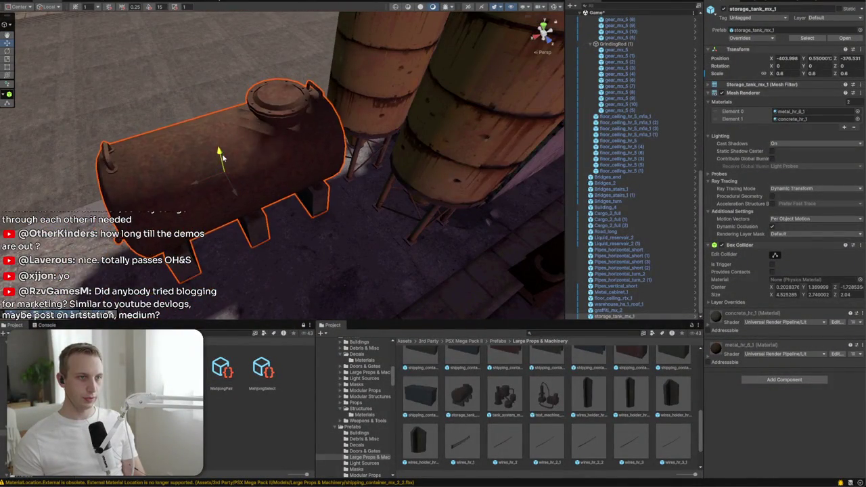
{"action": "mouse_move", "coordinate": [218, 159]}
{"action": "left_mouse_down"}
{"action": "mouse_move", "coordinate": [228, 232]}
{"action": "mouse_move", "coordinate": [222, 203]}
{"action": "left_mouse_up"}
Test the tank system and distillery props, turning the distillery 90 degrees before deleting it
{"action": "mouse_move", "coordinate": [504, 396]}
{"action": "left_mouse_down"}
{"action": "mouse_move", "coordinate": [155, 21]}
{"action": "mouse_move", "coordinate": [194, 119]}
{"action": "left_mouse_up"}
{"action": "mouse_move", "coordinate": [406, 193]}
{"action": "left_mouse_down"}
{"action": "mouse_move", "coordinate": [219, 187]}
{"action": "mouse_move", "coordinate": [135, 110]}
{"action": "mouse_move", "coordinate": [121, 180]}
{"action": "mouse_move", "coordinate": [466, 118]}
{"action": "mouse_move", "coordinate": [402, 116]}
{"action": "mouse_move", "coordinate": [359, 201]}
{"action": "mouse_move", "coordinate": [277, 164]}
{"action": "mouse_move", "coordinate": [284, 180]}
{"action": "mouse_move", "coordinate": [193, 149]}
{"action": "mouse_move", "coordinate": [238, 223]}
{"action": "left_mouse_up"}
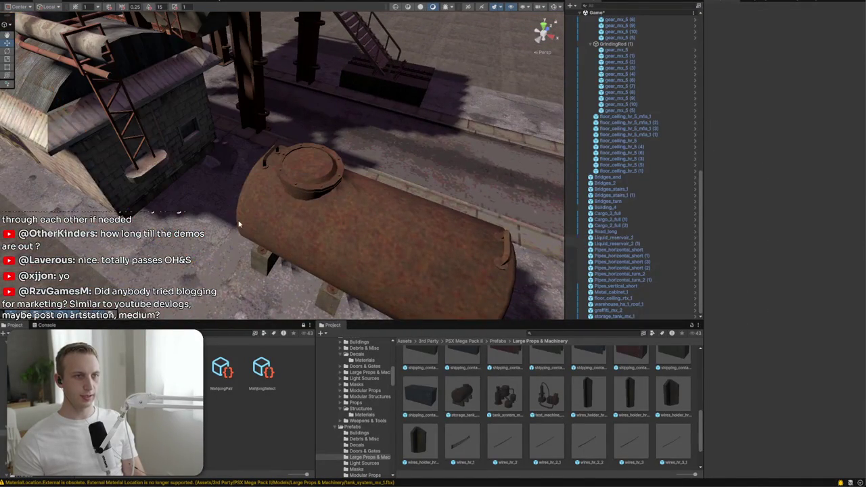
{"action": "left_click", "coordinate": [238, 224]}
{"action": "key", "text": "f"}
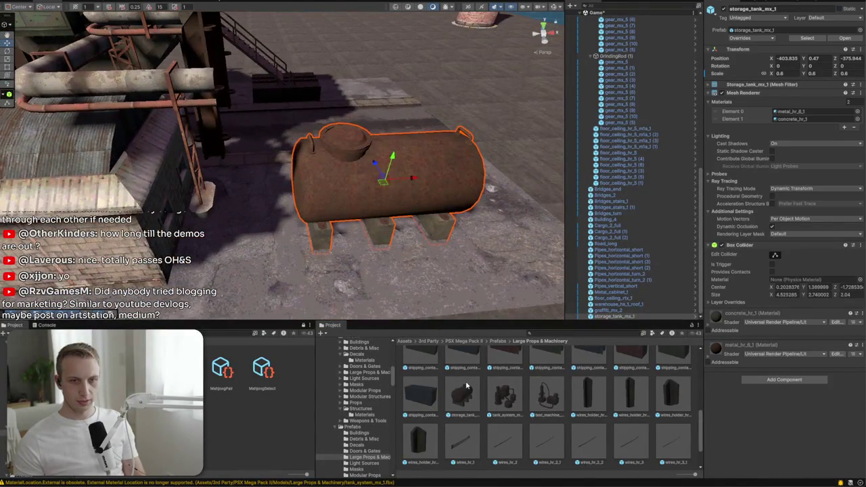
{"action": "scroll", "coordinate": [510, 408], "scroll_direction": "down", "scroll_amount": 3}
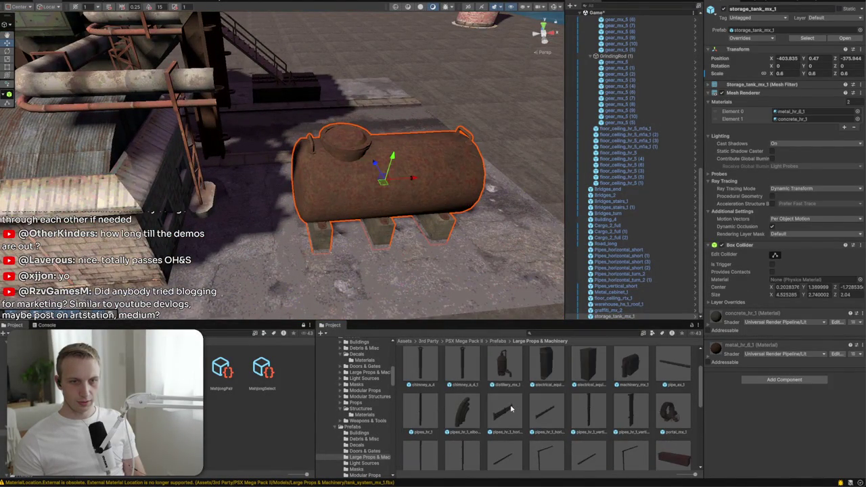
{"action": "mouse_move", "coordinate": [502, 365]}
{"action": "left_mouse_down"}
{"action": "mouse_move", "coordinate": [297, 250]}
{"action": "mouse_move", "coordinate": [323, 238]}
{"action": "left_mouse_up"}
{"action": "mouse_move", "coordinate": [254, 149]}
{"action": "left_mouse_down"}
{"action": "mouse_move", "coordinate": [193, 178]}
{"action": "mouse_move", "coordinate": [310, 186]}
{"action": "left_mouse_up"}
{"action": "key", "text": "w"}
{"action": "key", "text": "Delete"}
Orbit around the hopper and reselect the storage tank
{"action": "mouse_move", "coordinate": [331, 245]}
{"action": "left_mouse_down"}
{"action": "mouse_move", "coordinate": [499, 252]}
{"action": "mouse_move", "coordinate": [353, 218]}
{"action": "left_mouse_up"}
{"action": "scroll", "coordinate": [503, 256], "scroll_direction": "down", "scroll_amount": 5}
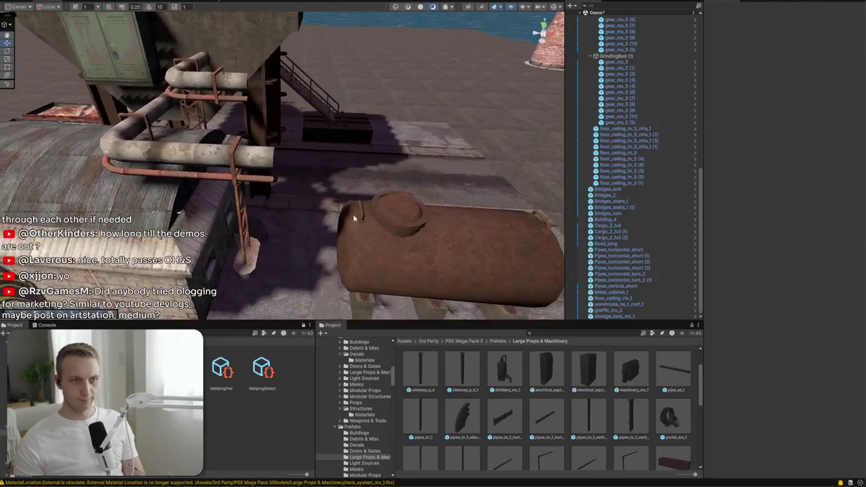
{"action": "scroll", "coordinate": [517, 387], "scroll_direction": "down", "scroll_amount": 2}
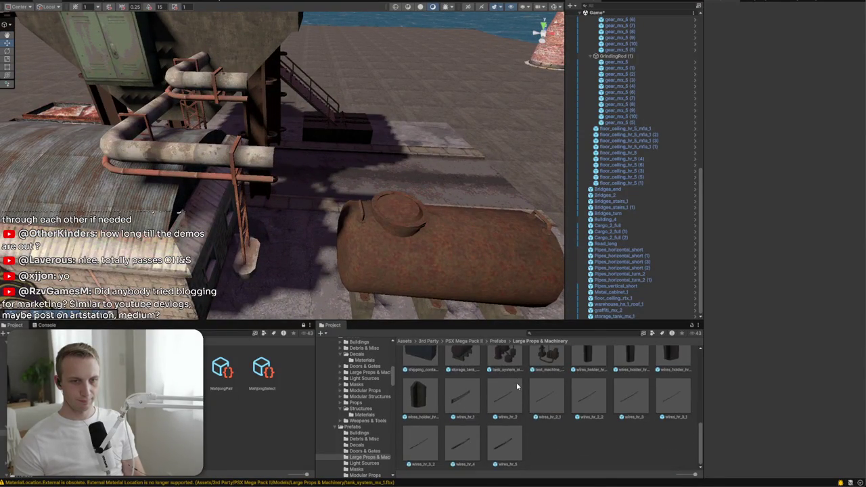
{"action": "scroll", "coordinate": [516, 387], "scroll_direction": "up", "scroll_amount": 2}
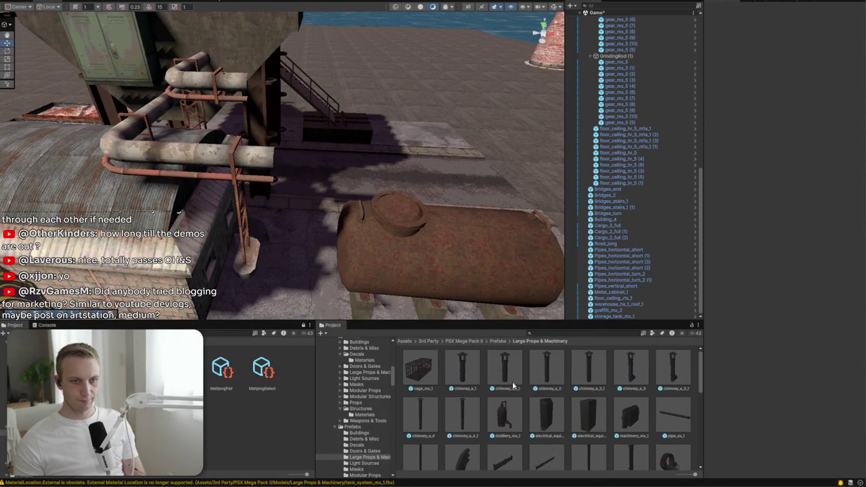
{"action": "left_click", "coordinate": [443, 254]}
{"action": "mouse_move", "coordinate": [443, 253]}
{"action": "left_mouse_down"}
{"action": "mouse_move", "coordinate": [420, 270]}
{"action": "mouse_move", "coordinate": [423, 291]}
{"action": "mouse_move", "coordinate": [449, 287]}
{"action": "mouse_move", "coordinate": [378, 270]}
{"action": "mouse_move", "coordinate": [311, 203]}
{"action": "left_mouse_up"}
{"action": "left_click", "coordinate": [311, 203]}
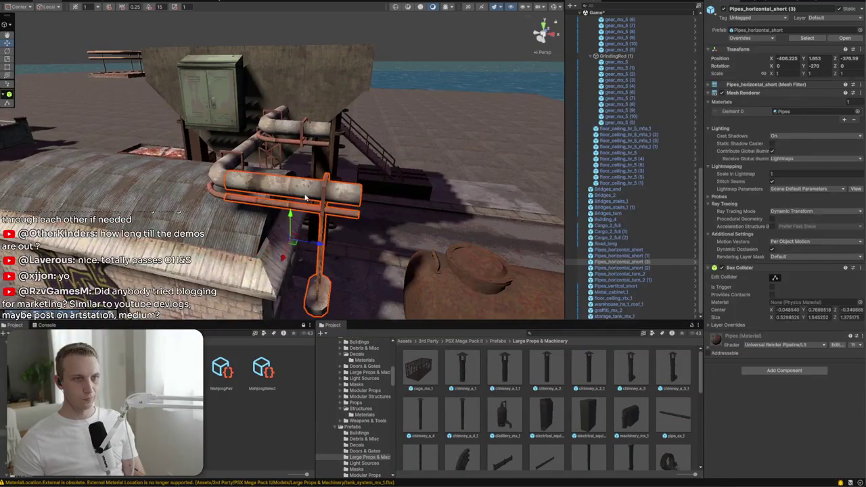
{"action": "left_click", "coordinate": [468, 310]}
{"action": "left_click", "coordinate": [468, 310]}
{"action": "mouse_move", "coordinate": [468, 310]}
{"action": "left_mouse_down"}
{"action": "mouse_move", "coordinate": [495, 259]}
{"action": "mouse_move", "coordinate": [389, 223]}
{"action": "mouse_move", "coordinate": [392, 240]}
{"action": "mouse_move", "coordinate": [257, 234]}
{"action": "mouse_move", "coordinate": [352, 230]}
{"action": "left_mouse_up"}
Duplicate the storage tank and push the copy up against the original
{"action": "key", "text": "ctrl+d"}
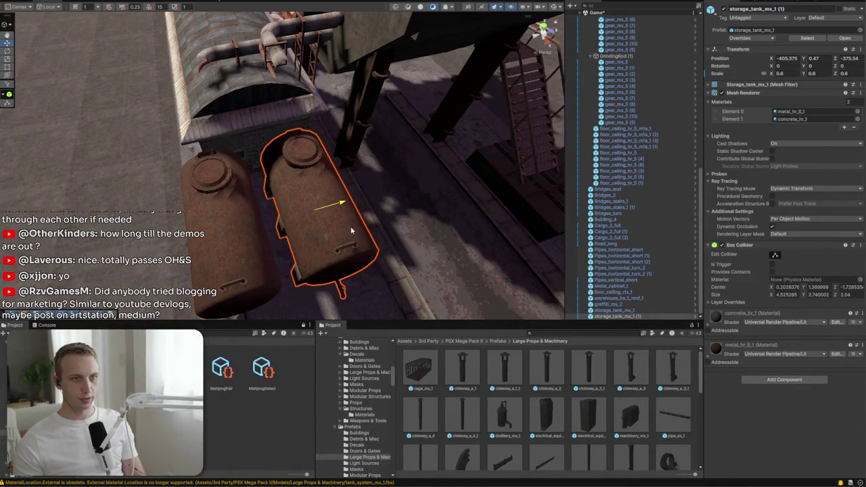
{"action": "left_click", "coordinate": [213, 244]}
{"action": "mouse_move", "coordinate": [251, 234]}
{"action": "left_mouse_down"}
{"action": "mouse_move", "coordinate": [267, 232]}
{"action": "mouse_move", "coordinate": [223, 271]}
{"action": "mouse_move", "coordinate": [124, 298]}
{"action": "left_mouse_up"}
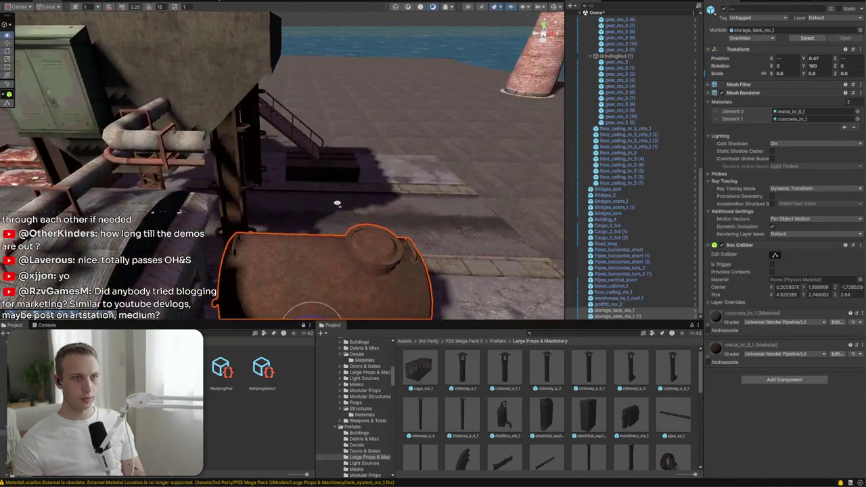
{"action": "left_click", "coordinate": [124, 140]}
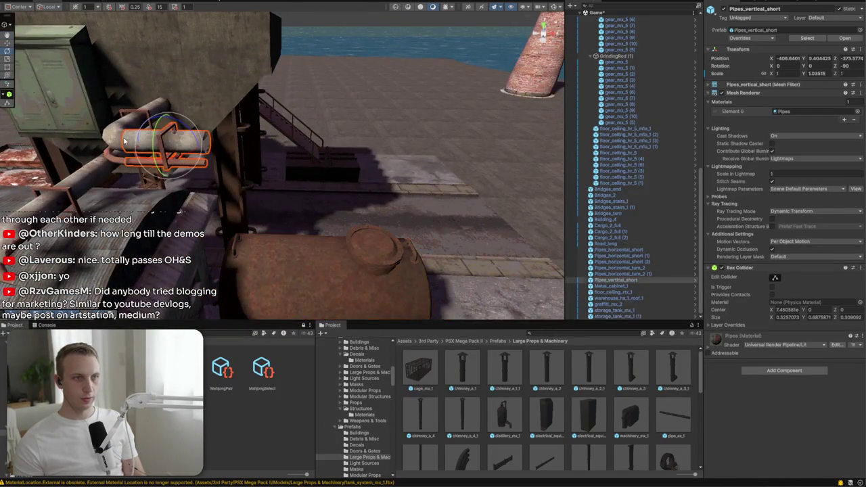
Add a Pipes_horizontal_turn elbow beside the short horizontal pipe and rotate it into place
{"action": "left_click_drag", "start_coordinate": [158, 152], "coordinate": [218, 137]}
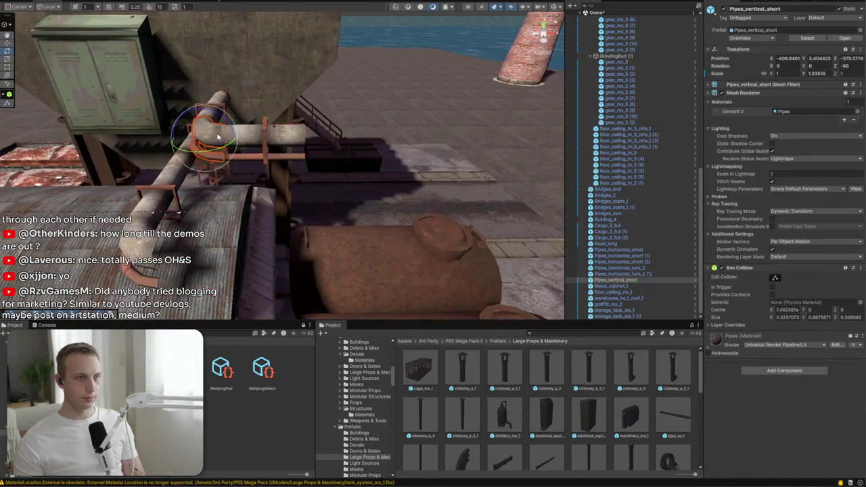
{"action": "left_click", "coordinate": [756, 32]}
{"action": "mouse_move", "coordinate": [584, 400]}
{"action": "left_mouse_down"}
{"action": "mouse_move", "coordinate": [267, 249]}
{"action": "mouse_move", "coordinate": [238, 251]}
{"action": "left_mouse_up"}
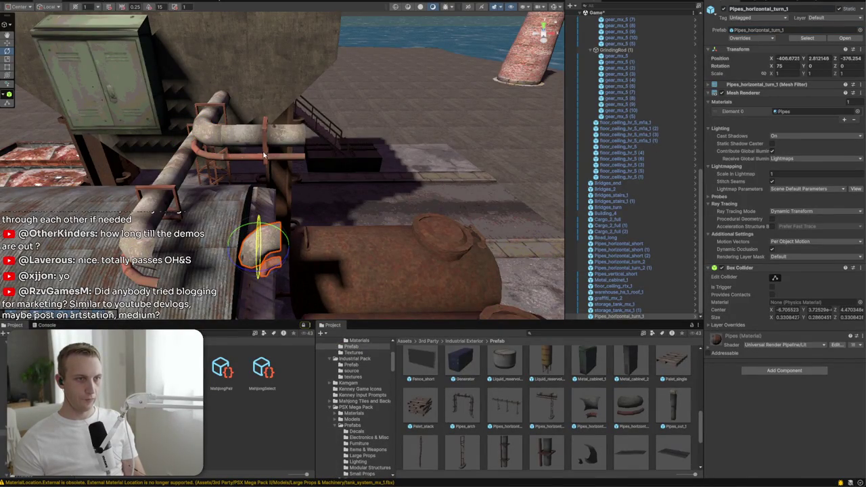
{"action": "mouse_move", "coordinate": [271, 236]}
{"action": "left_mouse_down"}
{"action": "mouse_move", "coordinate": [273, 256]}
{"action": "mouse_move", "coordinate": [366, 258]}
{"action": "mouse_move", "coordinate": [151, 236]}
{"action": "left_mouse_up"}
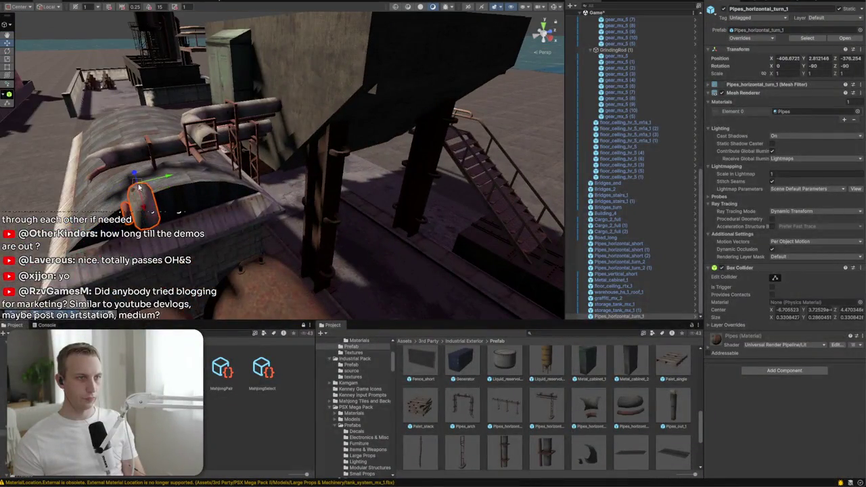
{"action": "left_click_drag", "start_coordinate": [206, 141], "coordinate": [221, 173]}
Try moving and turning the short vertical pipe, then delete it
{"action": "left_click", "coordinate": [245, 105]}
{"action": "mouse_move", "coordinate": [245, 109]}
{"action": "left_mouse_down"}
{"action": "mouse_move", "coordinate": [324, 196]}
{"action": "mouse_move", "coordinate": [301, 189]}
{"action": "left_mouse_up"}
{"action": "scroll", "coordinate": [480, 453], "scroll_direction": "down", "scroll_amount": 1}
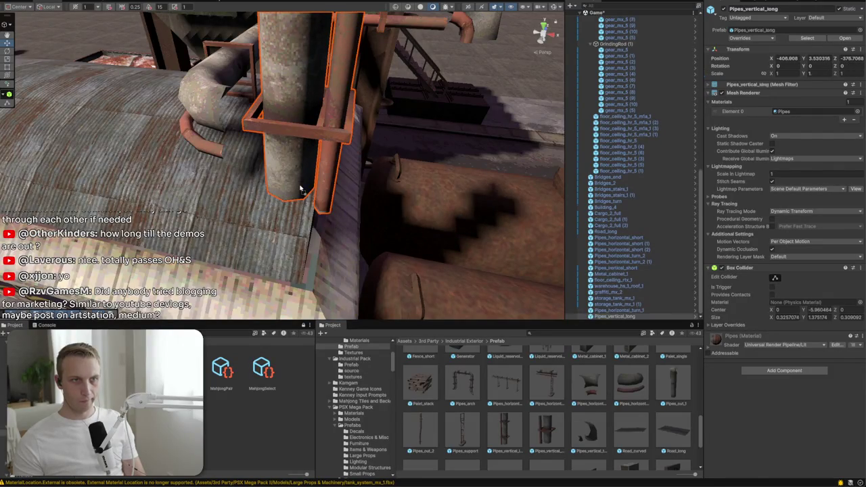
{"action": "mouse_move", "coordinate": [314, 115]}
{"action": "left_mouse_down"}
{"action": "mouse_move", "coordinate": [324, 71]}
{"action": "mouse_move", "coordinate": [344, 153]}
{"action": "mouse_move", "coordinate": [132, 79]}
{"action": "mouse_move", "coordinate": [251, 190]}
{"action": "mouse_move", "coordinate": [325, 237]}
{"action": "mouse_move", "coordinate": [270, 194]}
{"action": "mouse_move", "coordinate": [79, 112]}
{"action": "left_mouse_up"}
{"action": "key", "text": "w"}
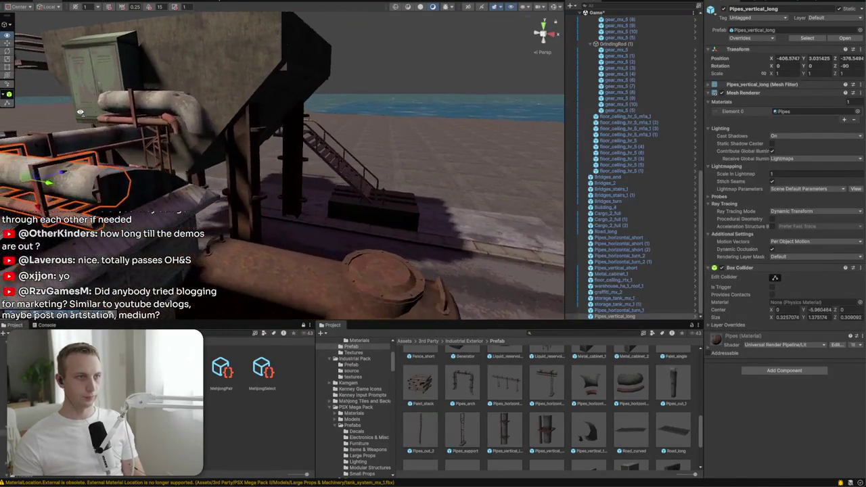
{"action": "mouse_move", "coordinate": [204, 115]}
{"action": "left_mouse_down"}
{"action": "mouse_move", "coordinate": [232, 122]}
{"action": "mouse_move", "coordinate": [278, 173]}
{"action": "mouse_move", "coordinate": [325, 128]}
{"action": "mouse_move", "coordinate": [226, 120]}
{"action": "mouse_move", "coordinate": [194, 105]}
{"action": "mouse_move", "coordinate": [187, 84]}
{"action": "mouse_move", "coordinate": [191, 94]}
{"action": "left_mouse_up"}
{"action": "key", "text": "e"}
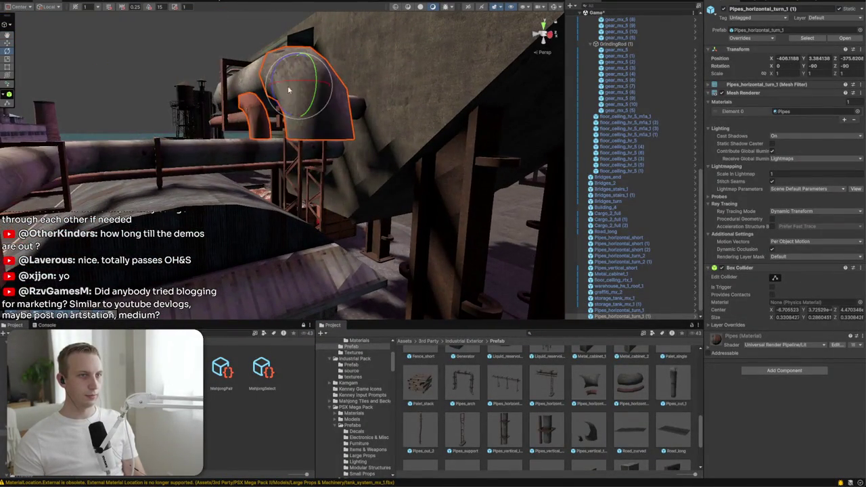
{"action": "mouse_move", "coordinate": [276, 70]}
{"action": "left_mouse_down"}
{"action": "mouse_move", "coordinate": [251, 150]}
{"action": "mouse_move", "coordinate": [230, 94]}
{"action": "left_mouse_up"}
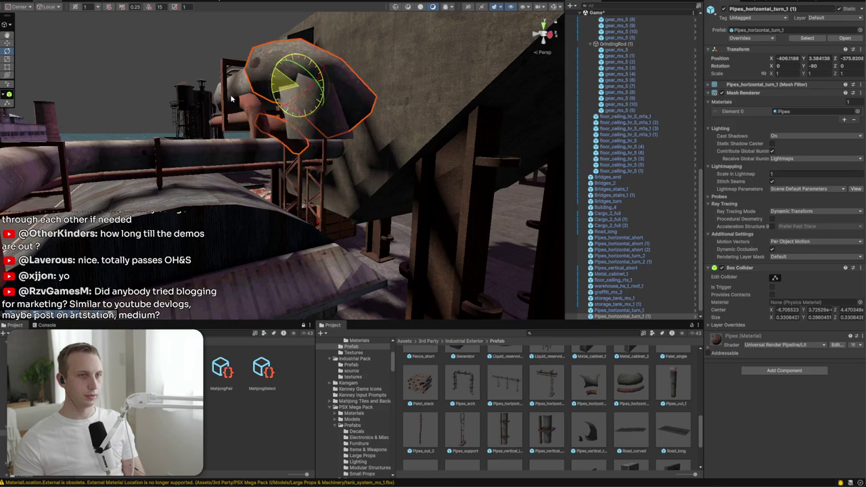
{"action": "key", "text": "Delete"}
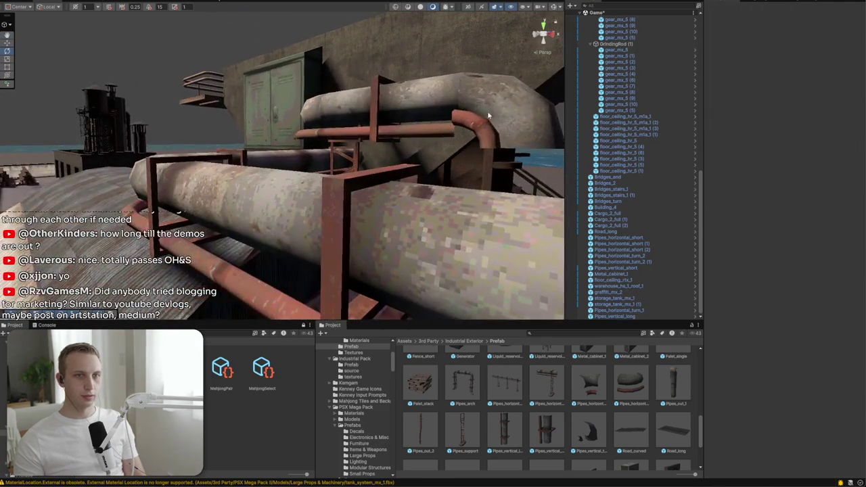
Rotate the Pipes_horizontal_turn_1 elbow to -90 on Y and -90 on Z to join the run
{"action": "left_click", "coordinate": [492, 110]}
{"action": "mouse_move", "coordinate": [491, 110]}
{"action": "left_mouse_down"}
{"action": "mouse_move", "coordinate": [466, 125]}
{"action": "mouse_move", "coordinate": [399, 119]}
{"action": "left_mouse_up"}
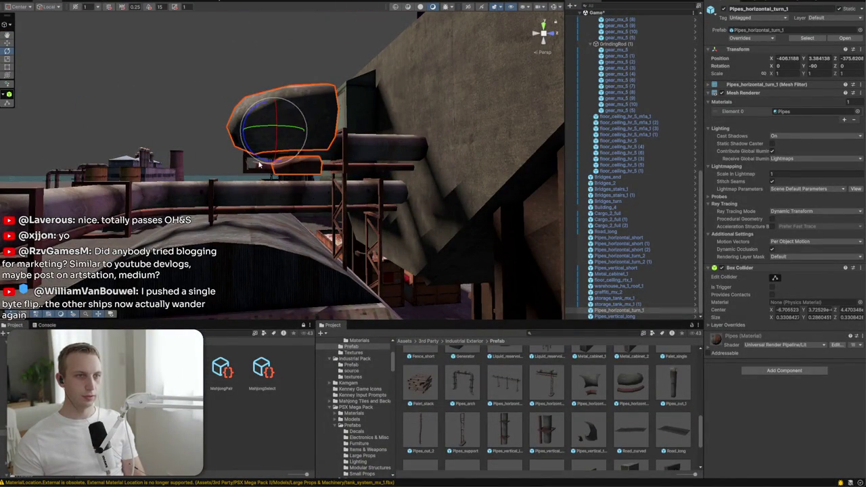
{"action": "mouse_move", "coordinate": [241, 161]}
{"action": "left_mouse_down"}
{"action": "mouse_move", "coordinate": [222, 158]}
{"action": "mouse_move", "coordinate": [206, 136]}
{"action": "left_mouse_up"}
{"action": "mouse_move", "coordinate": [268, 158]}
{"action": "left_mouse_down"}
{"action": "mouse_move", "coordinate": [176, 144]}
{"action": "mouse_move", "coordinate": [170, 135]}
{"action": "mouse_move", "coordinate": [295, 120]}
{"action": "mouse_move", "coordinate": [203, 219]}
{"action": "left_mouse_up"}
{"action": "key", "text": "ctrl+z"}
{"action": "mouse_move", "coordinate": [134, 192]}
{"action": "left_mouse_down"}
{"action": "mouse_move", "coordinate": [177, 139]}
{"action": "mouse_move", "coordinate": [203, 129]}
{"action": "mouse_move", "coordinate": [182, 149]}
{"action": "mouse_move", "coordinate": [282, 129]}
{"action": "mouse_move", "coordinate": [275, 122]}
{"action": "mouse_move", "coordinate": [267, 142]}
{"action": "mouse_move", "coordinate": [303, 170]}
{"action": "left_mouse_up"}
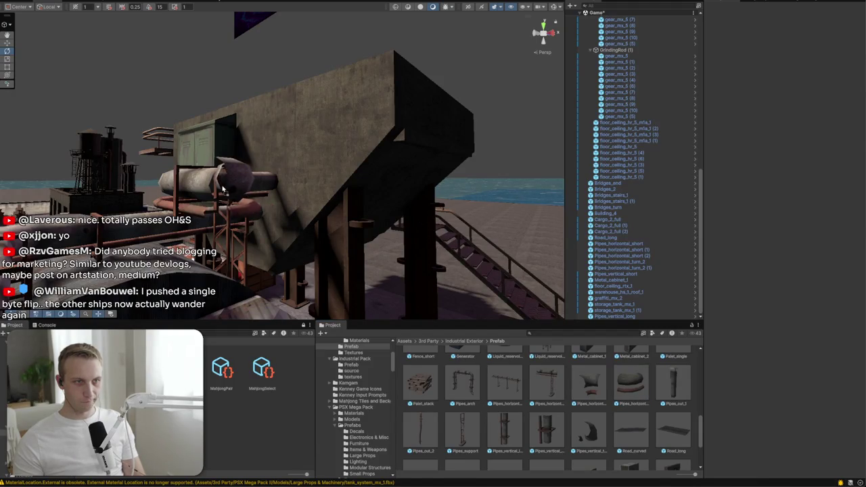
{"action": "left_click", "coordinate": [218, 191]}
{"action": "key", "text": "f"}
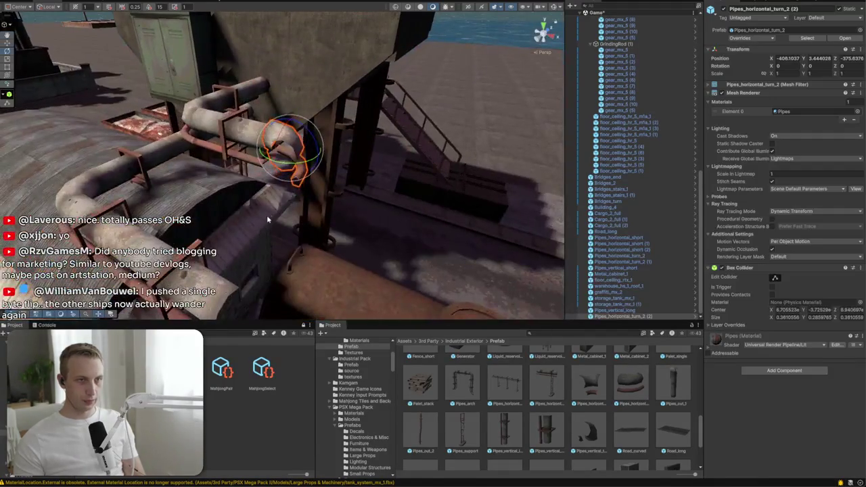
Set the rooftop elbow's Y rotation to 90 and lower it slightly
{"action": "left_click_drag", "start_coordinate": [231, 187], "coordinate": [202, 192]}
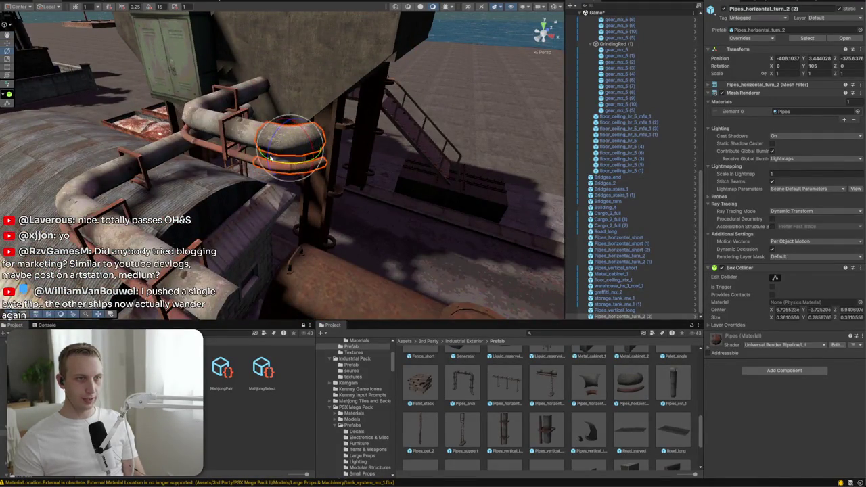
{"action": "key", "text": "f"}
{"action": "left_click_drag", "start_coordinate": [252, 120], "coordinate": [167, 139]}
{"action": "scroll", "coordinate": [164, 133], "scroll_direction": "down", "scroll_amount": 3}
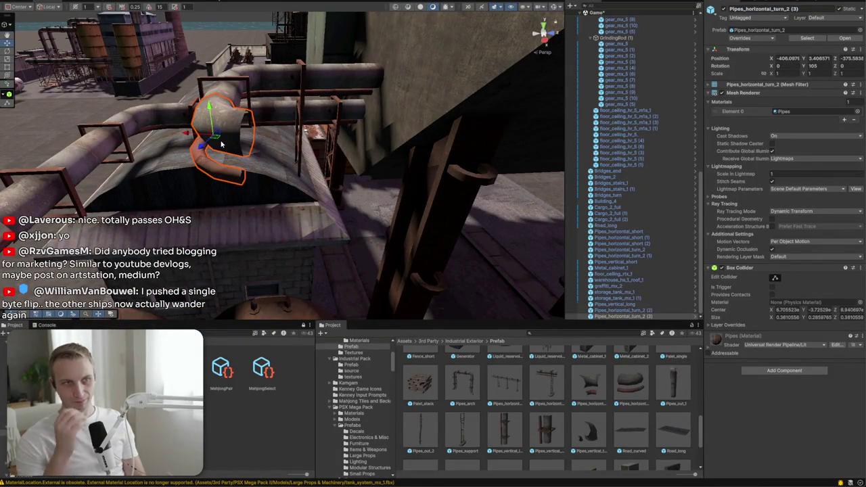
{"action": "key", "text": "ctrl+d"}
{"action": "key", "text": "e"}
{"action": "key", "text": "ctrl+z"}
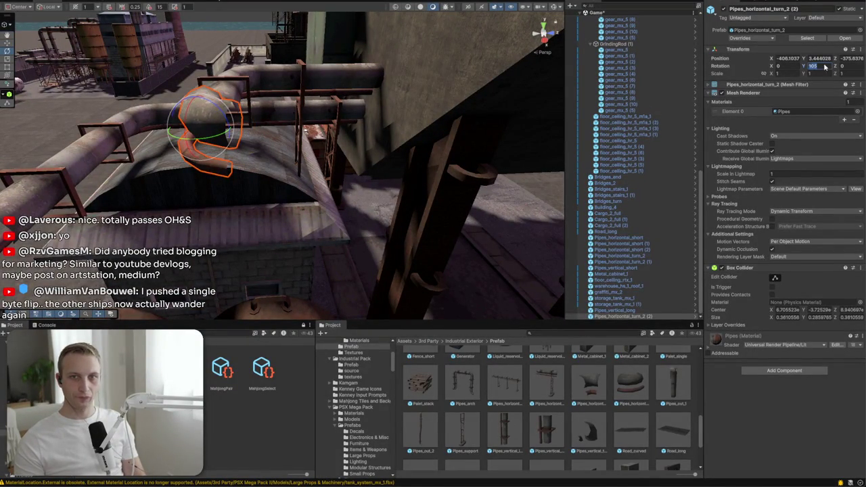
{"action": "type", "text": "90"}
{"action": "mouse_move", "coordinate": [451, 133]}
{"action": "left_mouse_down"}
{"action": "mouse_move", "coordinate": [412, 193]}
{"action": "mouse_move", "coordinate": [434, 159]}
{"action": "left_mouse_up"}
{"action": "left_click_drag", "start_coordinate": [364, 136], "coordinate": [371, 157]}
Duplicate the elbow, try the copy lying horizontal beneath it, then delete it
{"action": "key", "text": "ctrl+d"}
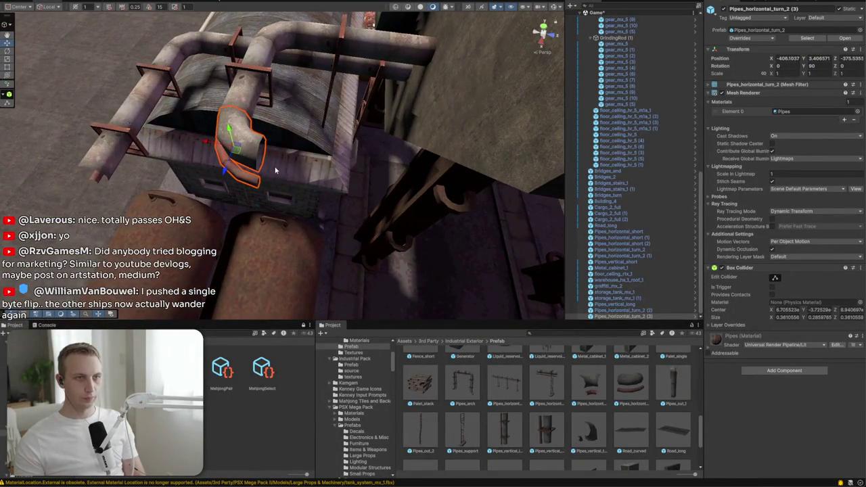
{"action": "mouse_move", "coordinate": [237, 160]}
{"action": "left_mouse_down"}
{"action": "mouse_move", "coordinate": [314, 218]}
{"action": "mouse_move", "coordinate": [311, 230]}
{"action": "left_mouse_up"}
{"action": "key", "text": "e"}
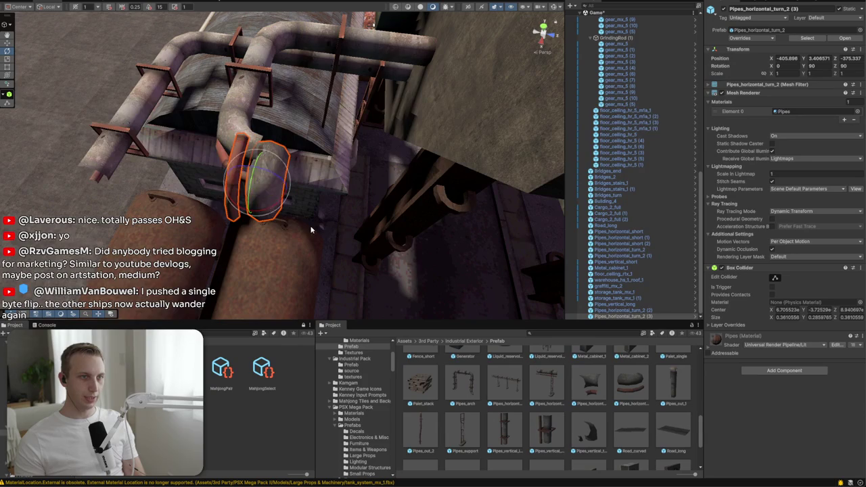
{"action": "left_click_drag", "start_coordinate": [259, 213], "coordinate": [353, 205]}
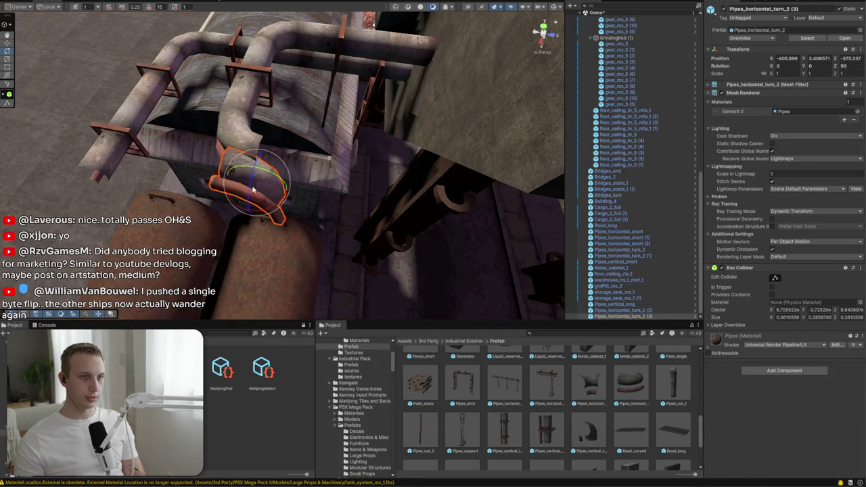
{"action": "scroll", "coordinate": [253, 190], "scroll_direction": "up", "scroll_amount": 5}
{"action": "key", "text": "Delete"}
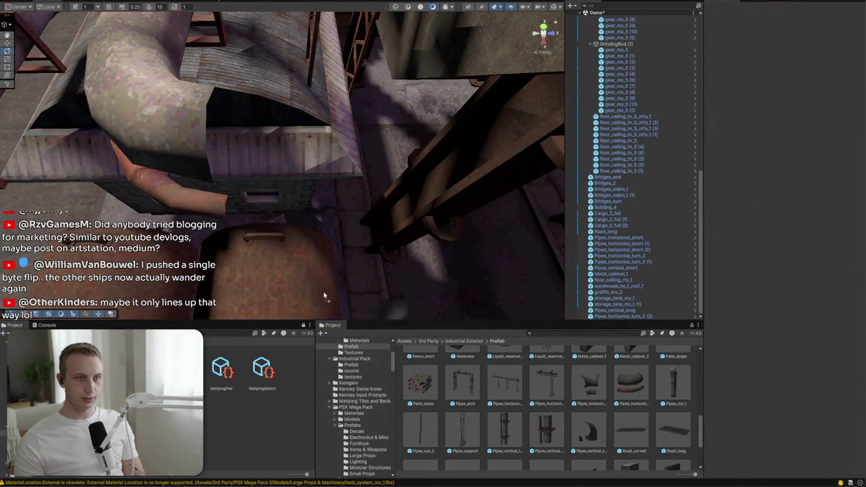
Undo the elbow edits, try turning Pipes_horizontal_turn_1 180°, then delete the misfitting elbow
{"action": "key", "text": "ctrl+z"}
{"action": "key", "text": "ctrl+z"}
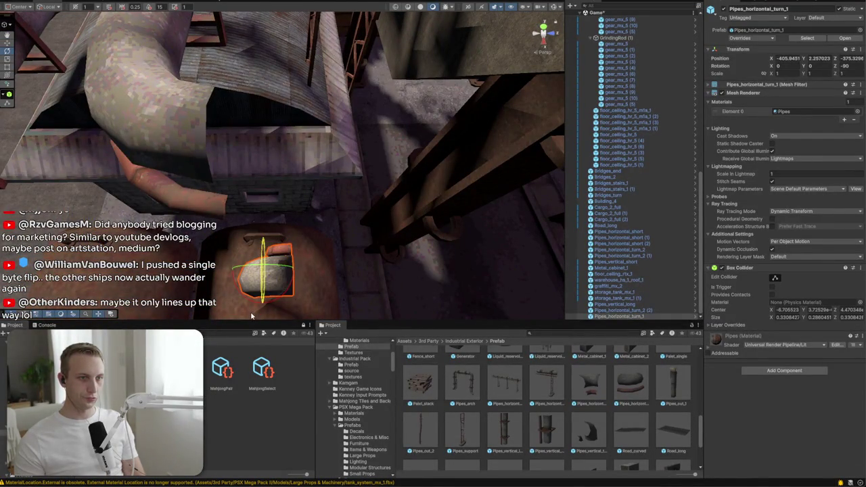
{"action": "mouse_move", "coordinate": [291, 285]}
{"action": "left_mouse_down"}
{"action": "mouse_move", "coordinate": [326, 315]}
{"action": "mouse_move", "coordinate": [318, 305]}
{"action": "left_mouse_up"}
{"action": "left_click_drag", "start_coordinate": [315, 240], "coordinate": [263, 238]}
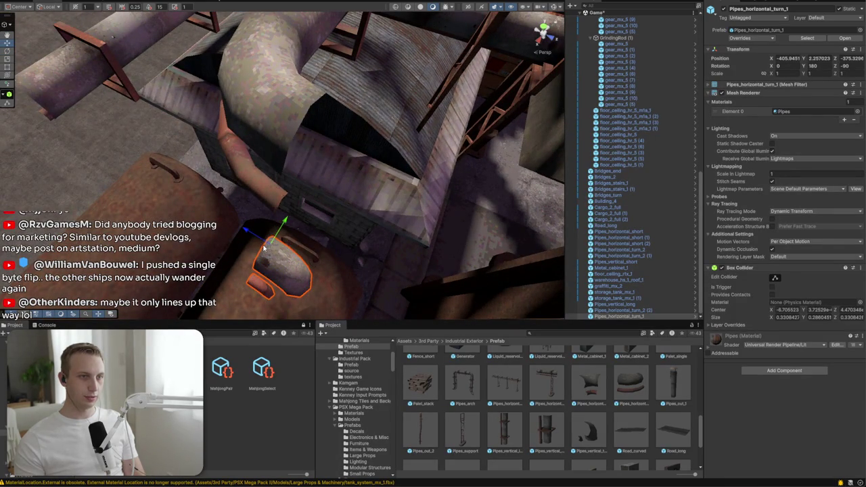
{"action": "mouse_move", "coordinate": [264, 249]}
{"action": "left_mouse_down"}
{"action": "mouse_move", "coordinate": [371, 165]}
{"action": "mouse_move", "coordinate": [372, 190]}
{"action": "left_mouse_up"}
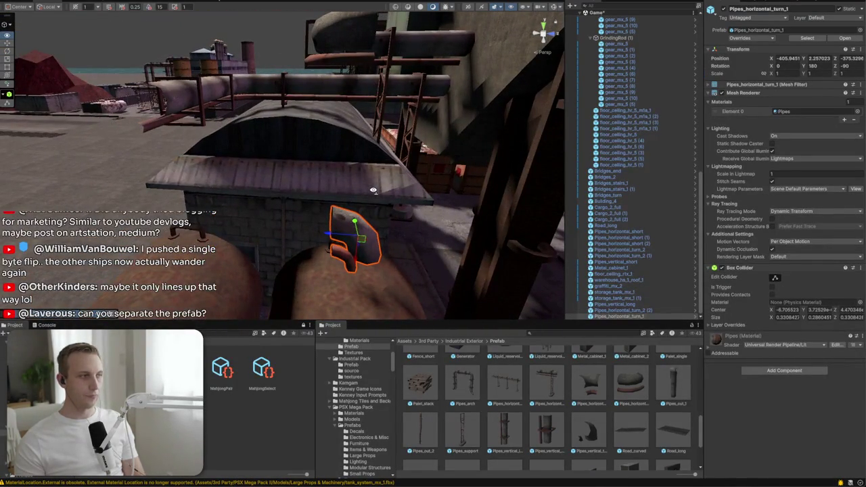
{"action": "key", "text": "Delete"}
{"action": "left_click", "coordinate": [334, 56]}
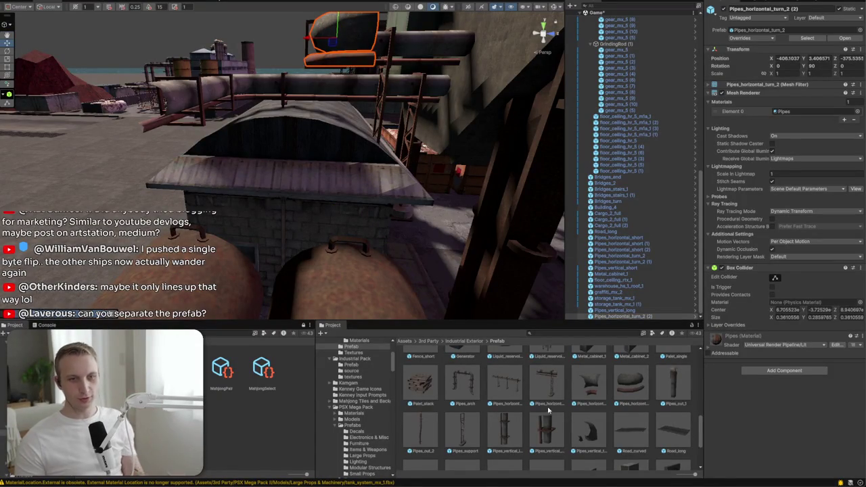
Drop a Pipes_vertical_long prefab into the scene and move it onto the tank
{"action": "mouse_move", "coordinate": [501, 431]}
{"action": "left_mouse_down"}
{"action": "mouse_move", "coordinate": [369, 284]}
{"action": "mouse_move", "coordinate": [297, 225]}
{"action": "mouse_move", "coordinate": [338, 116]}
{"action": "mouse_move", "coordinate": [307, 276]}
{"action": "left_mouse_up"}
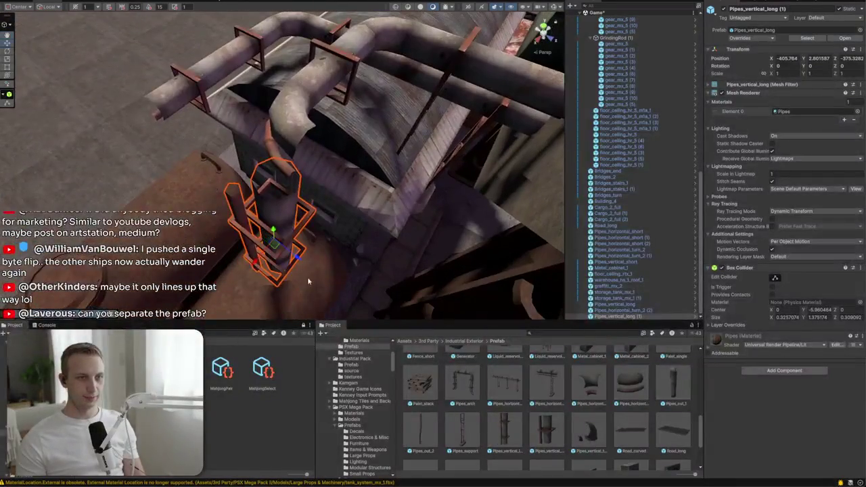
{"action": "mouse_move", "coordinate": [273, 249]}
{"action": "left_mouse_down"}
{"action": "mouse_move", "coordinate": [304, 209]}
{"action": "mouse_move", "coordinate": [290, 199]}
{"action": "mouse_move", "coordinate": [224, 253]}
{"action": "mouse_move", "coordinate": [408, 253]}
{"action": "left_mouse_up"}
{"action": "key", "text": "e"}
{"action": "key", "text": "w"}
{"action": "mouse_move", "coordinate": [292, 215]}
{"action": "left_mouse_down"}
{"action": "mouse_move", "coordinate": [299, 207]}
{"action": "mouse_move", "coordinate": [372, 221]}
{"action": "mouse_move", "coordinate": [497, 145]}
{"action": "mouse_move", "coordinate": [381, 110]}
{"action": "mouse_move", "coordinate": [275, 194]}
{"action": "left_mouse_up"}
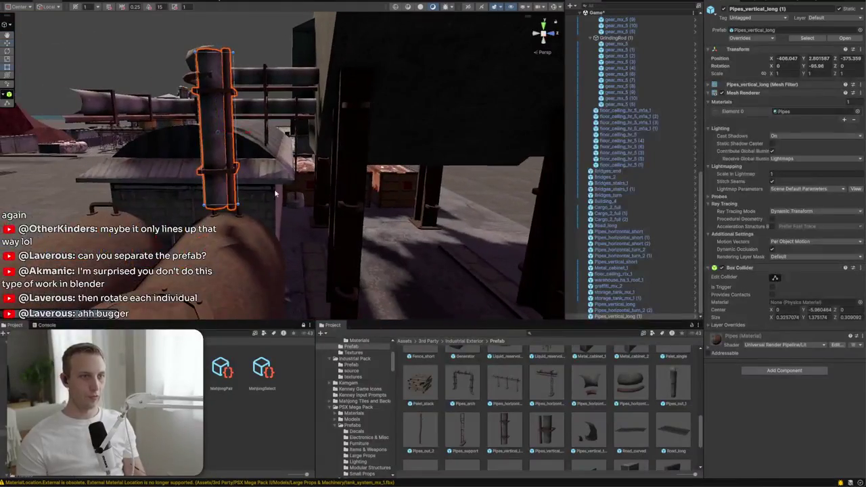
{"action": "mouse_move", "coordinate": [224, 240]}
{"action": "left_mouse_down"}
{"action": "mouse_move", "coordinate": [203, 203]}
{"action": "mouse_move", "coordinate": [245, 73]}
{"action": "mouse_move", "coordinate": [280, 72]}
{"action": "mouse_move", "coordinate": [361, 226]}
{"action": "mouse_move", "coordinate": [240, 198]}
{"action": "mouse_move", "coordinate": [236, 167]}
{"action": "mouse_move", "coordinate": [283, 188]}
{"action": "mouse_move", "coordinate": [325, 176]}
{"action": "left_mouse_up"}
{"action": "left_click", "coordinate": [245, 73]}
{"action": "left_click", "coordinate": [240, 199]}
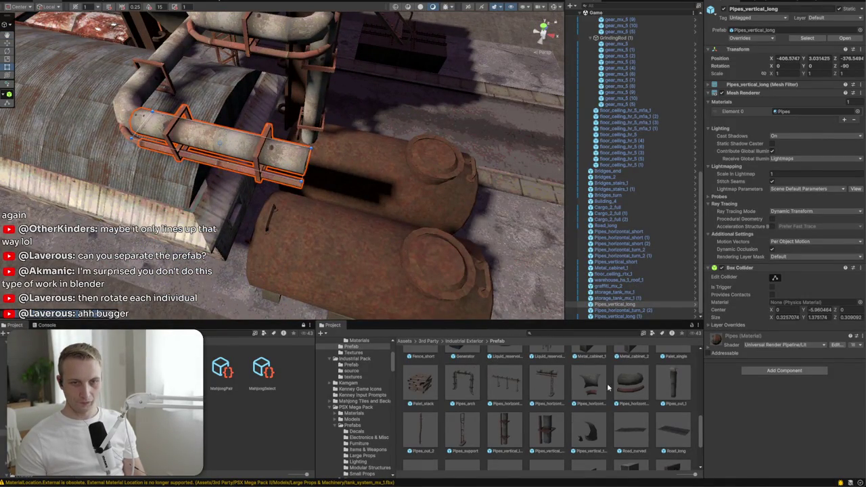
Rotate the pipe elbow downward, settling at 90 degrees, and move it behind the horizontal pipe
{"action": "left_click", "coordinate": [312, 205]}
{"action": "key", "text": "e"}
{"action": "mouse_move", "coordinate": [309, 209]}
{"action": "left_mouse_down"}
{"action": "mouse_move", "coordinate": [315, 215]}
{"action": "mouse_move", "coordinate": [309, 203]}
{"action": "mouse_move", "coordinate": [329, 154]}
{"action": "left_mouse_up"}
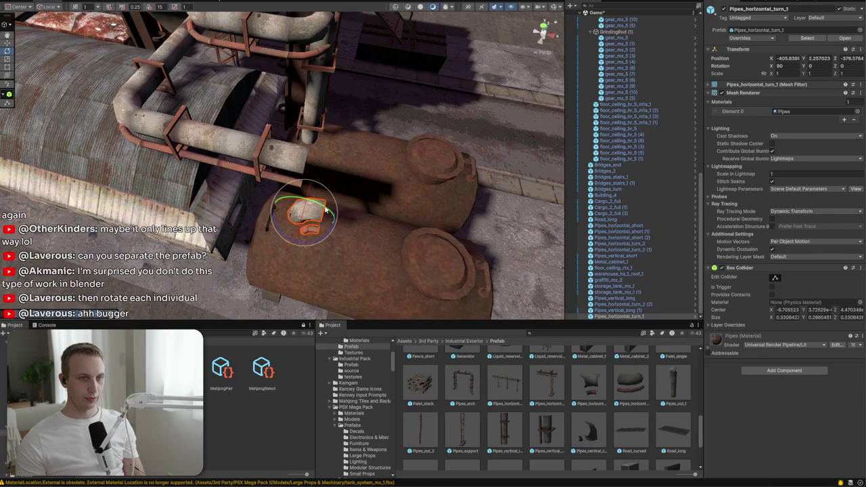
{"action": "mouse_move", "coordinate": [319, 203]}
{"action": "left_mouse_down"}
{"action": "mouse_move", "coordinate": [373, 256]}
{"action": "mouse_move", "coordinate": [171, 159]}
{"action": "left_mouse_up"}
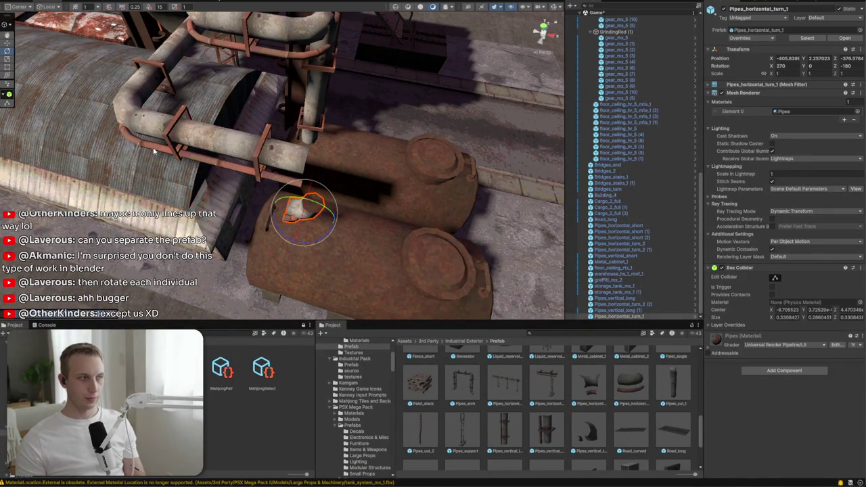
{"action": "mouse_move", "coordinate": [263, 228]}
{"action": "left_mouse_down"}
{"action": "mouse_move", "coordinate": [294, 207]}
{"action": "mouse_move", "coordinate": [259, 229]}
{"action": "mouse_move", "coordinate": [276, 62]}
{"action": "mouse_move", "coordinate": [229, 114]}
{"action": "mouse_move", "coordinate": [213, 228]}
{"action": "left_mouse_up"}
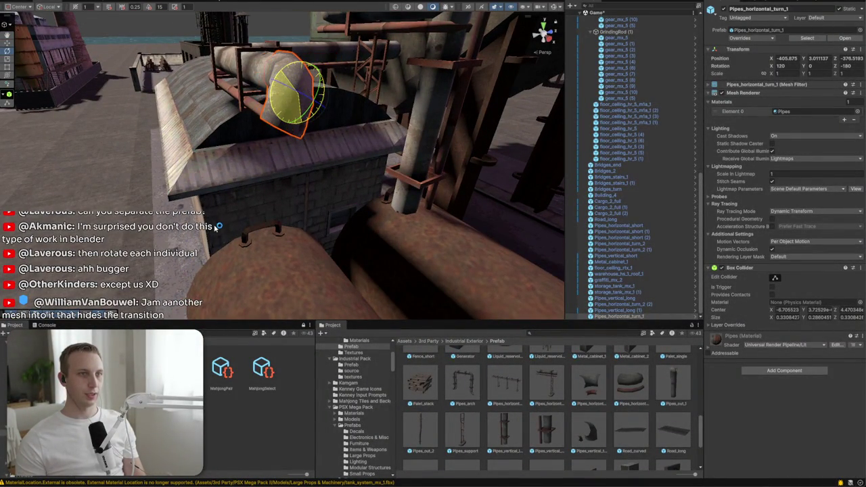
{"action": "left_click_drag", "start_coordinate": [253, 271], "coordinate": [223, 257]}
{"action": "key", "text": "w"}
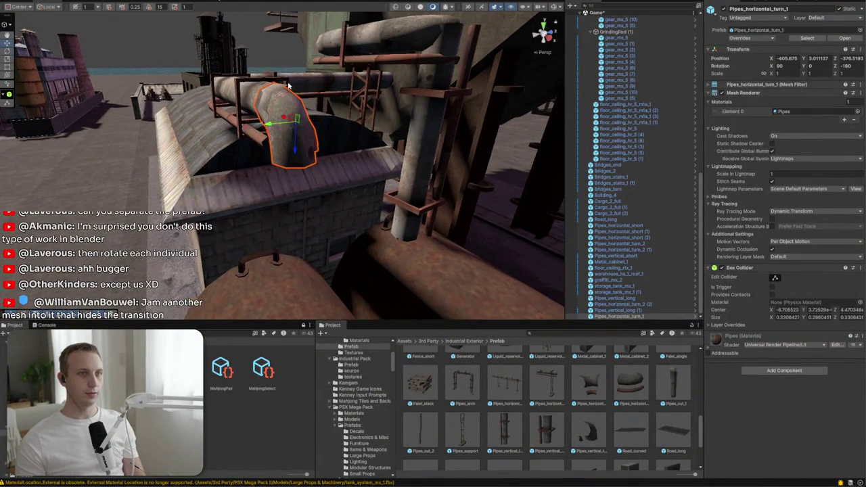
{"action": "mouse_move", "coordinate": [284, 95]}
{"action": "left_mouse_down"}
{"action": "mouse_move", "coordinate": [394, 110]}
{"action": "mouse_move", "coordinate": [338, 126]}
{"action": "mouse_move", "coordinate": [304, 111]}
{"action": "left_mouse_up"}
Duplicate the long vertical pipe, move the copy onto the tank, and set its Y rotation to -180
{"action": "right_click", "coordinate": [300, 100]}
{"action": "left_click", "coordinate": [303, 122]}
{"action": "left_click", "coordinate": [298, 138]}
{"action": "mouse_move", "coordinate": [303, 174]}
{"action": "left_mouse_down"}
{"action": "mouse_move", "coordinate": [226, 246]}
{"action": "mouse_move", "coordinate": [182, 271]}
{"action": "mouse_move", "coordinate": [203, 284]}
{"action": "left_mouse_up"}
{"action": "key", "text": "f"}
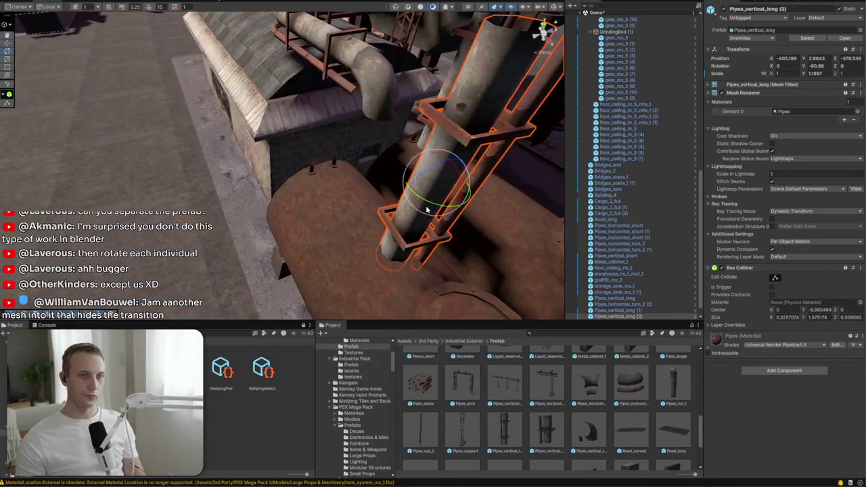
{"action": "left_click_drag", "start_coordinate": [460, 206], "coordinate": [531, 208]}
{"action": "mouse_move", "coordinate": [456, 180]}
{"action": "left_mouse_down"}
{"action": "mouse_move", "coordinate": [389, 138]}
{"action": "mouse_move", "coordinate": [302, 226]}
{"action": "left_mouse_up"}
{"action": "key", "text": "w"}
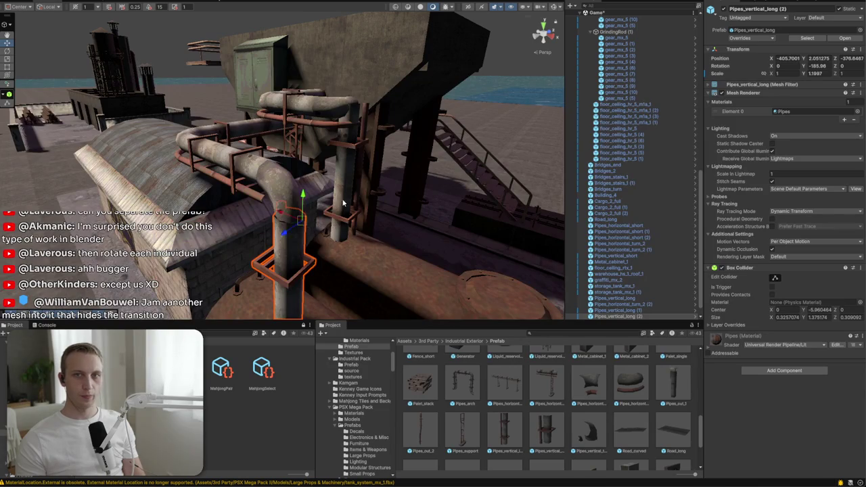
{"action": "type", "text": "180"}
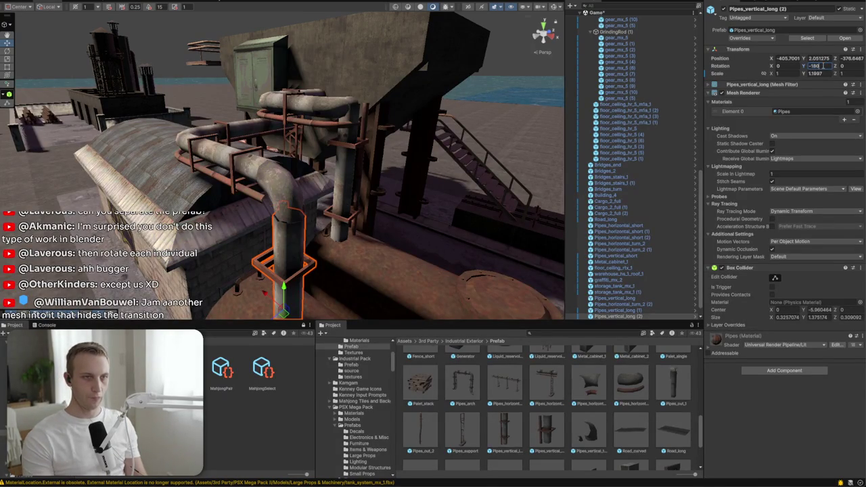
{"action": "left_click_drag", "start_coordinate": [336, 243], "coordinate": [330, 250]}
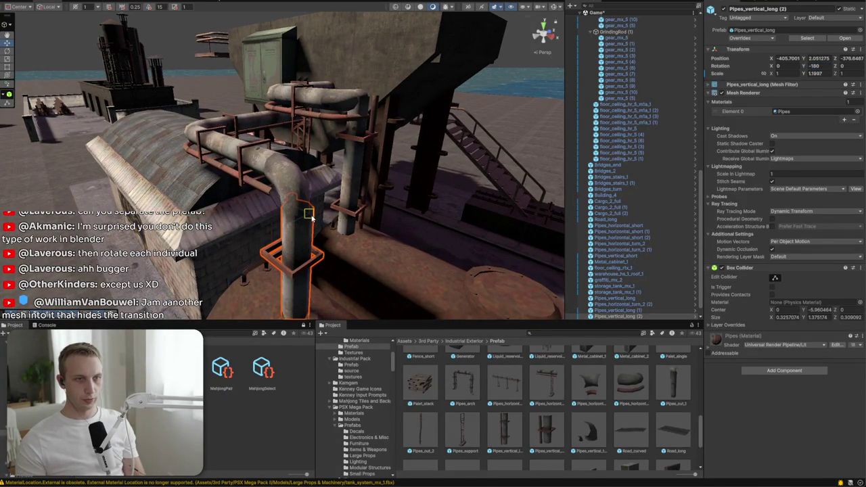
{"action": "scroll", "coordinate": [336, 221], "scroll_direction": "down", "scroll_amount": 10}
{"action": "left_click_drag", "start_coordinate": [336, 221], "coordinate": [442, 156]}
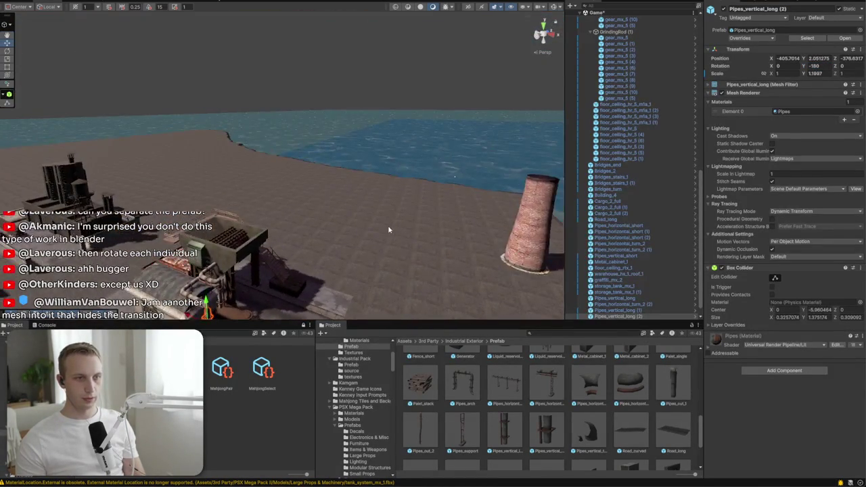
Select the elbow above the tank plus its vertical pipe and nudge both up and right
{"action": "left_click", "coordinate": [387, 230]}
{"action": "scroll", "coordinate": [327, 110], "scroll_direction": "up", "scroll_amount": 10}
{"action": "mouse_move", "coordinate": [327, 111]}
{"action": "left_mouse_down"}
{"action": "mouse_move", "coordinate": [319, 135]}
{"action": "mouse_move", "coordinate": [329, 232]}
{"action": "left_mouse_up"}
{"action": "scroll", "coordinate": [329, 232], "scroll_direction": "down", "scroll_amount": 10}
{"action": "left_click_drag", "start_coordinate": [405, 176], "coordinate": [238, 217]}
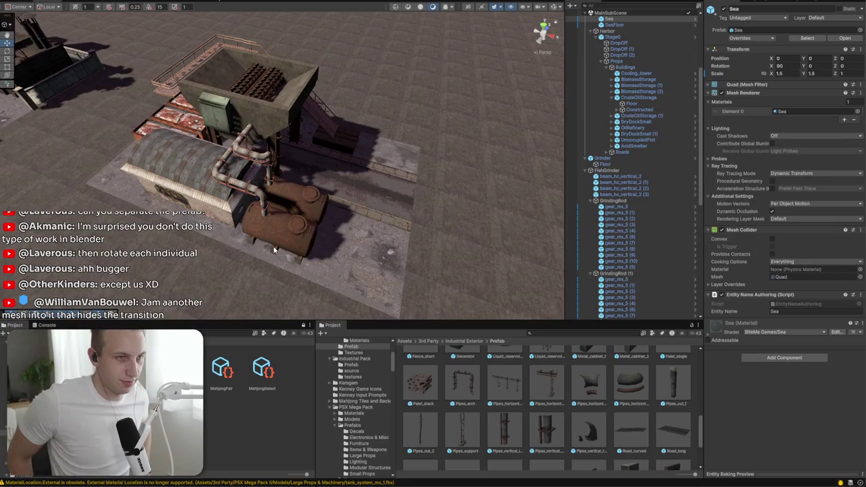
{"action": "scroll", "coordinate": [274, 211], "scroll_direction": "down", "scroll_amount": 5}
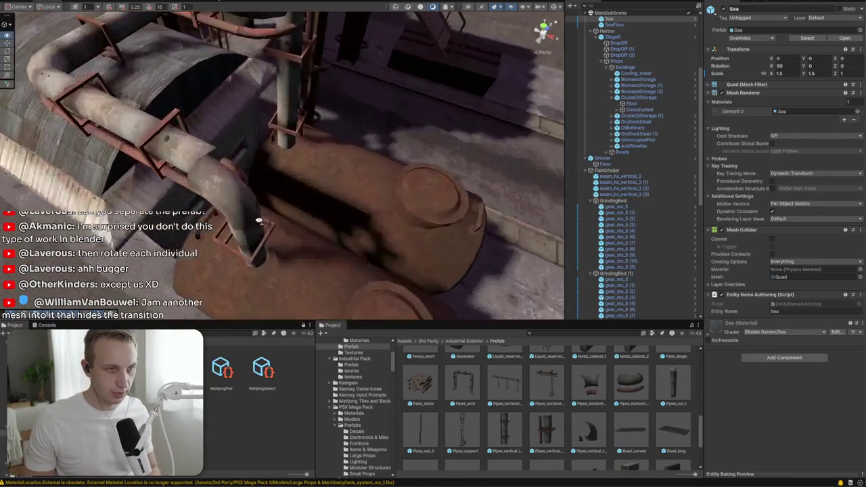
{"action": "left_click", "coordinate": [236, 204]}
{"action": "left_click", "coordinate": [260, 268], "text": "shift"}
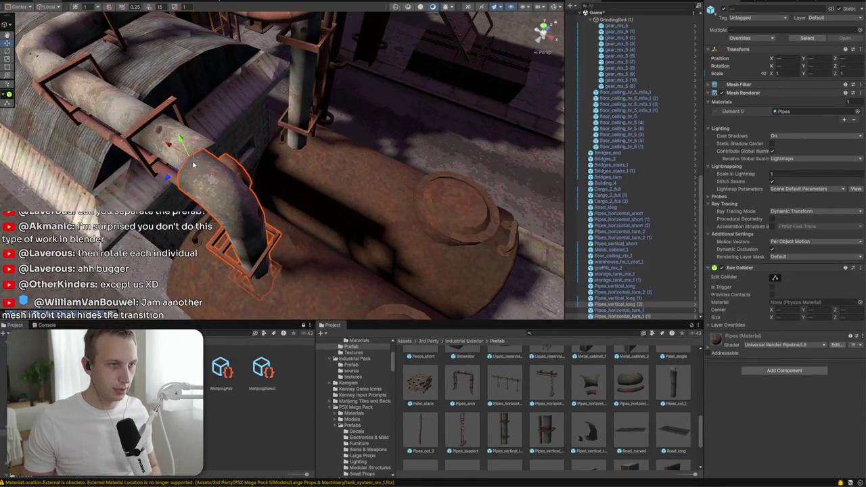
{"action": "left_click_drag", "start_coordinate": [193, 165], "coordinate": [200, 154]}
{"action": "left_click", "coordinate": [254, 196]}
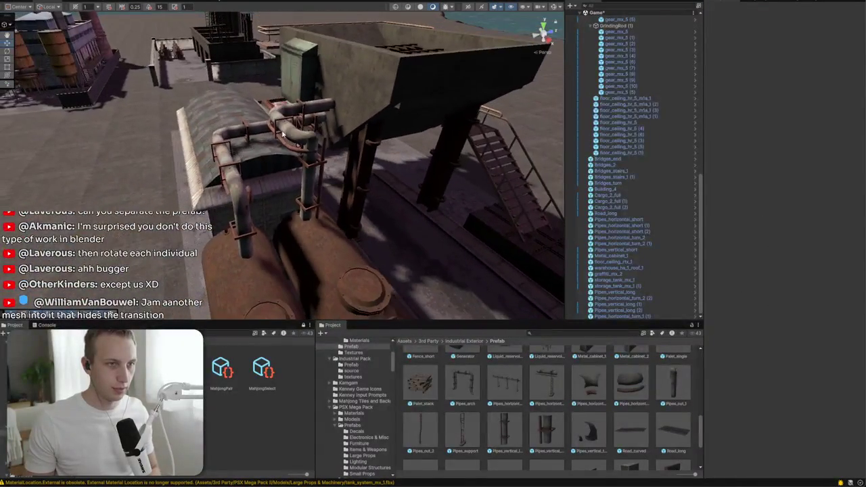
{"action": "left_click", "coordinate": [304, 150]}
{"action": "left_click", "coordinate": [292, 140]}
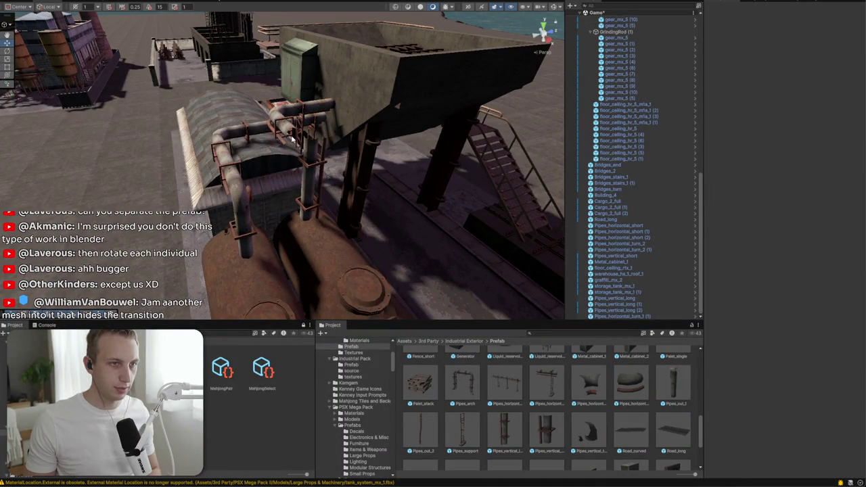
Slide the roof elbow along its pipe and line the vertical pipe up under the bend
{"action": "key", "text": "f"}
{"action": "left_click", "coordinate": [284, 192]}
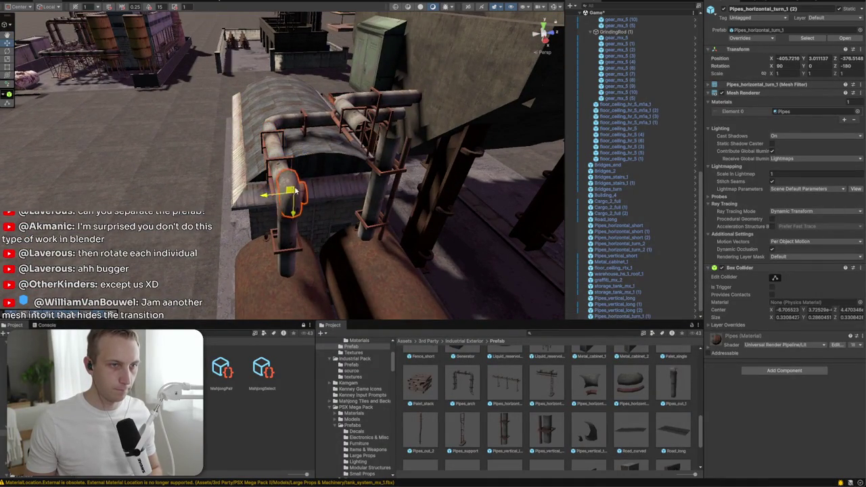
{"action": "left_click_drag", "start_coordinate": [289, 194], "coordinate": [377, 119]}
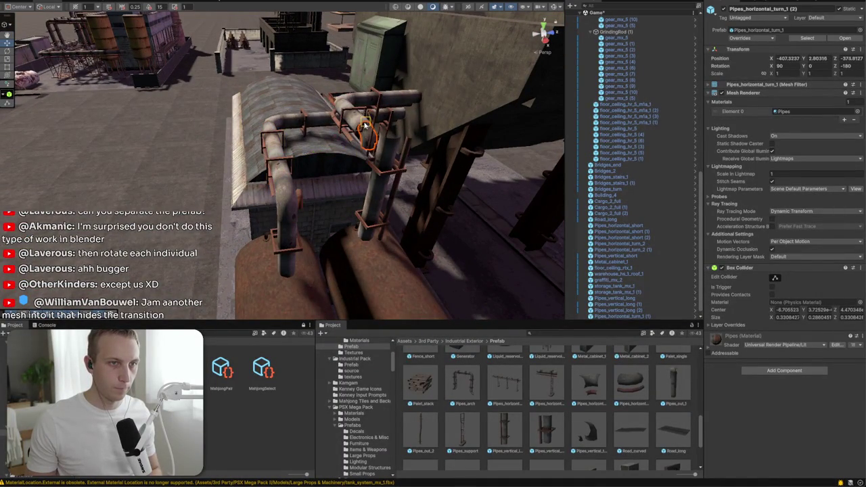
{"action": "left_click", "coordinate": [374, 164]}
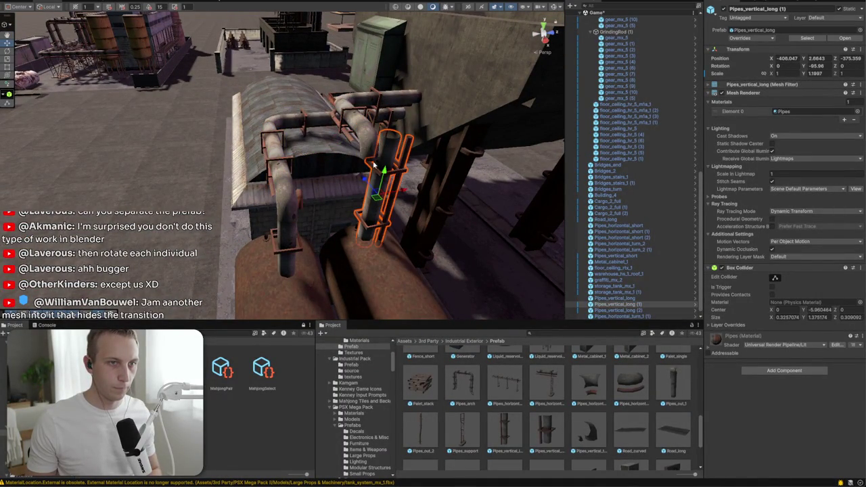
{"action": "left_click_drag", "start_coordinate": [369, 165], "coordinate": [371, 163]}
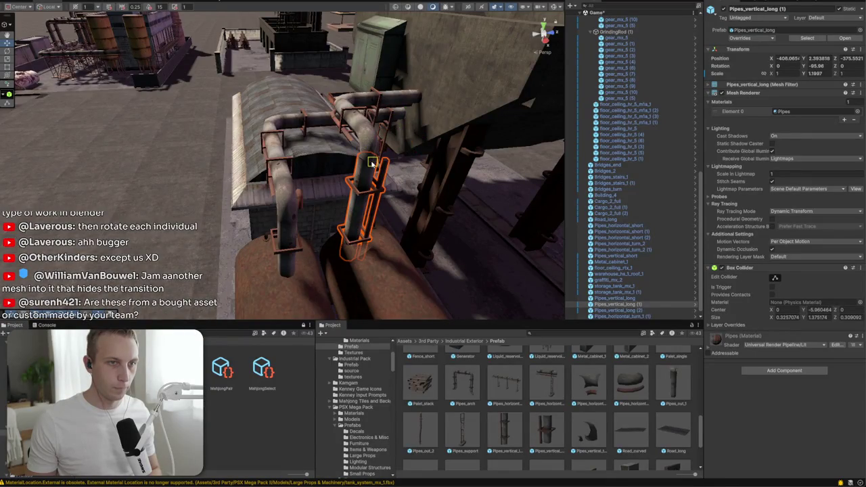
{"action": "scroll", "coordinate": [375, 164], "scroll_direction": "up", "scroll_amount": 5}
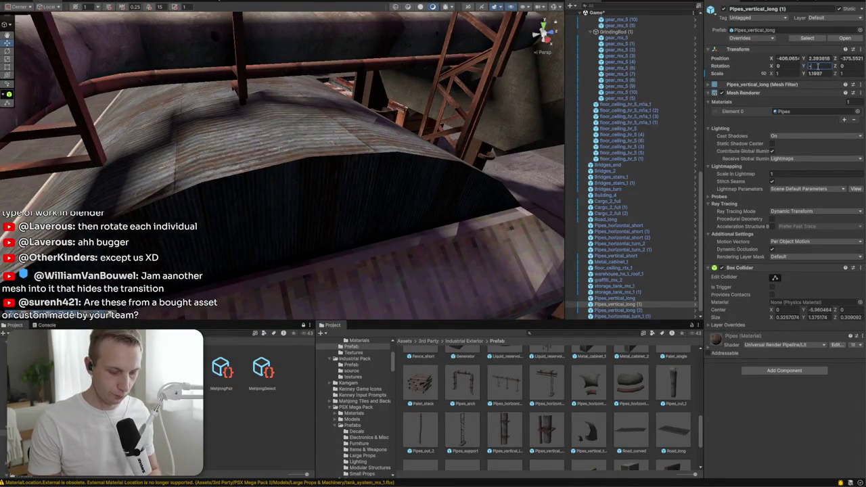
{"action": "scroll", "coordinate": [283, 172], "scroll_direction": "down", "scroll_amount": 5}
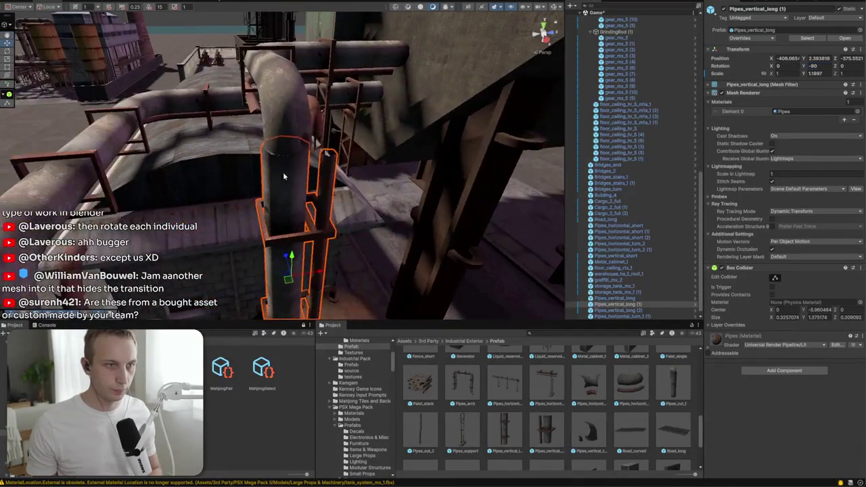
{"action": "mouse_move", "coordinate": [292, 162]}
{"action": "left_mouse_down"}
{"action": "mouse_move", "coordinate": [301, 169]}
{"action": "mouse_move", "coordinate": [296, 144]}
{"action": "left_mouse_up"}
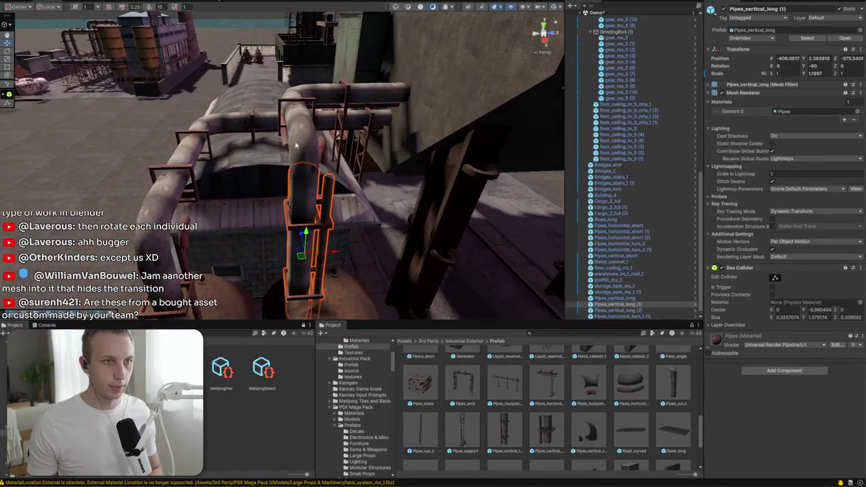
Frame the grouped pipes, orbit toward the stairs, and select GrindingRod (1)
{"action": "left_click", "coordinate": [382, 95], "text": "shift"}
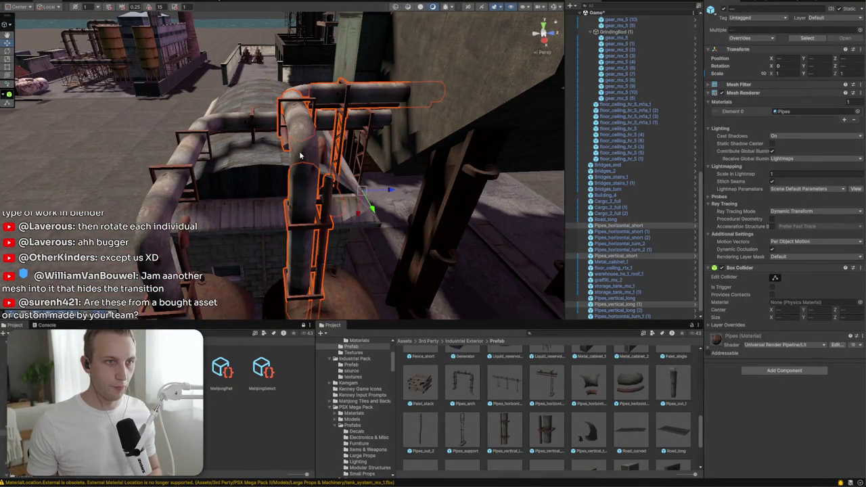
{"action": "left_click", "coordinate": [301, 156], "text": "shift"}
{"action": "key", "text": "f"}
{"action": "left_click_drag", "start_coordinate": [295, 158], "coordinate": [343, 167]}
{"action": "left_click_drag", "start_coordinate": [299, 190], "coordinate": [383, 188]}
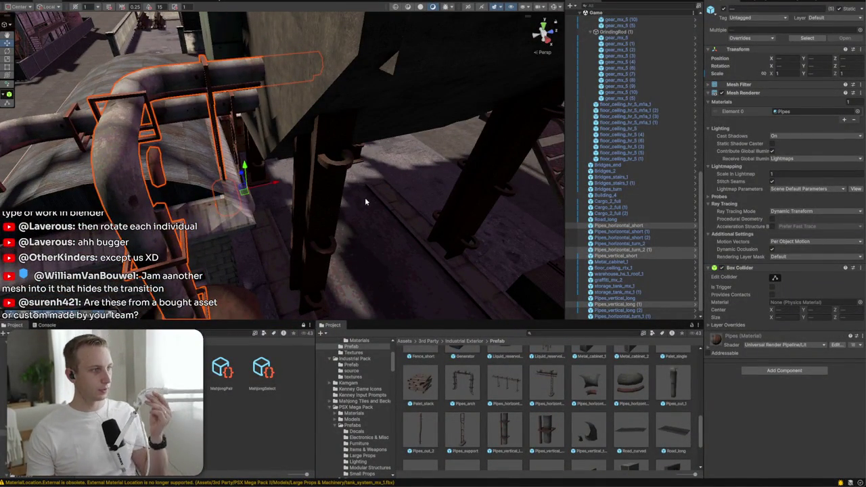
{"action": "mouse_move", "coordinate": [365, 197]}
{"action": "left_mouse_down"}
{"action": "mouse_move", "coordinate": [345, 178]}
{"action": "mouse_move", "coordinate": [344, 160]}
{"action": "mouse_move", "coordinate": [383, 108]}
{"action": "mouse_move", "coordinate": [346, 186]}
{"action": "mouse_move", "coordinate": [460, 188]}
{"action": "mouse_move", "coordinate": [319, 119]}
{"action": "mouse_move", "coordinate": [296, 150]}
{"action": "mouse_move", "coordinate": [296, 296]}
{"action": "left_mouse_up"}
{"action": "left_click", "coordinate": [269, 172]}
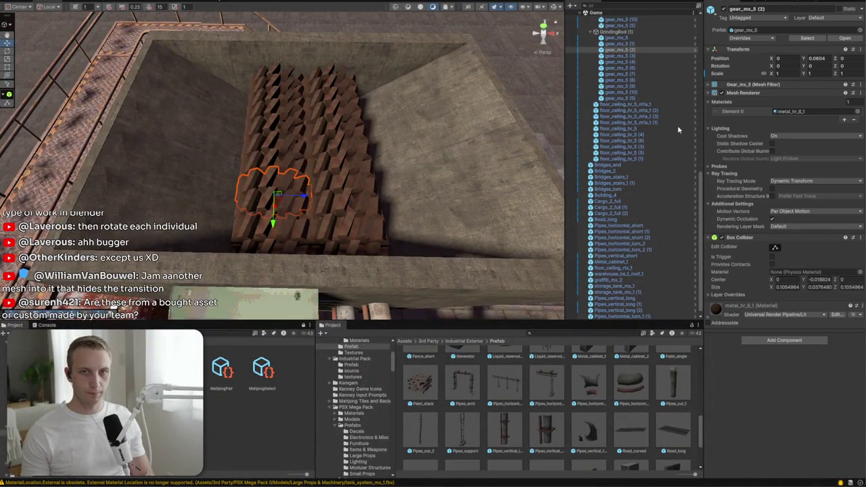
{"action": "left_click", "coordinate": [628, 32]}
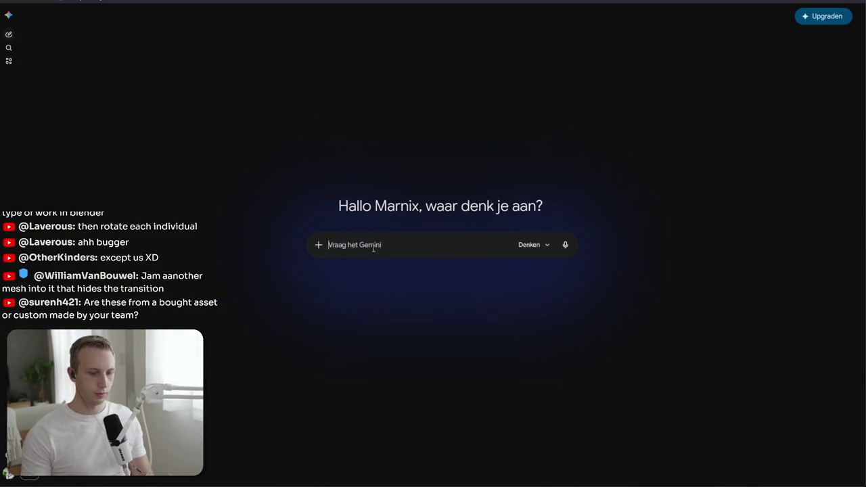
Ask Gemini for a simple Unity script spinning its object on Z at a custom speed
{"action": "type", "text": "i want a simple Unity script that r"}
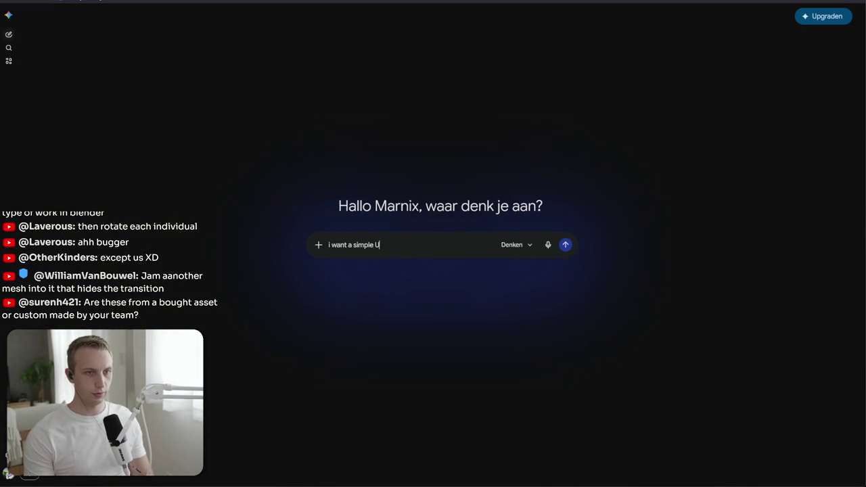
{"action": "type", "text": "otates the game object it's o"}
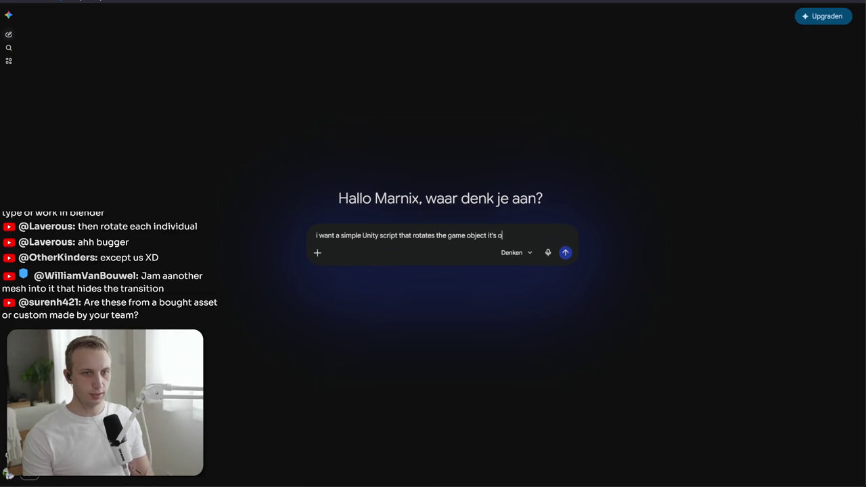
{"action": "key", "text": "BackSpace"}
{"action": "key", "text": "BackSpace"}
{"action": "key", "text": "BackSpace"}
{"action": "key", "text": "BackSpace"}
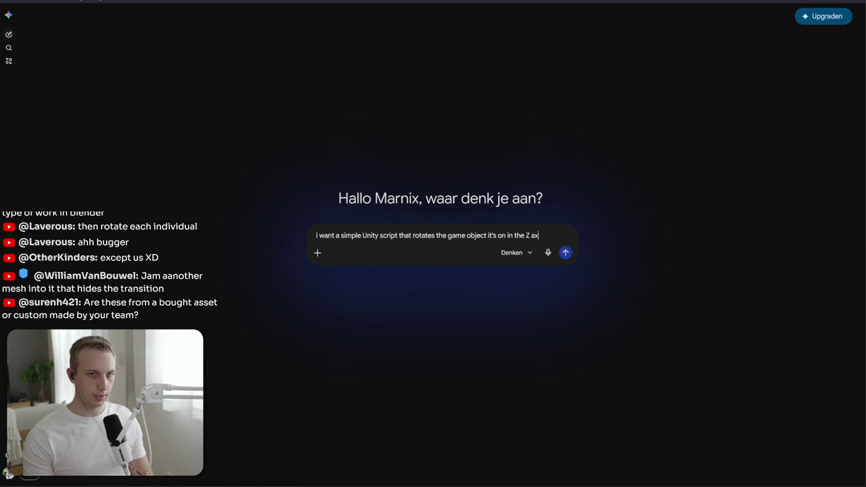
{"action": "type", "text": "is at a cu"}
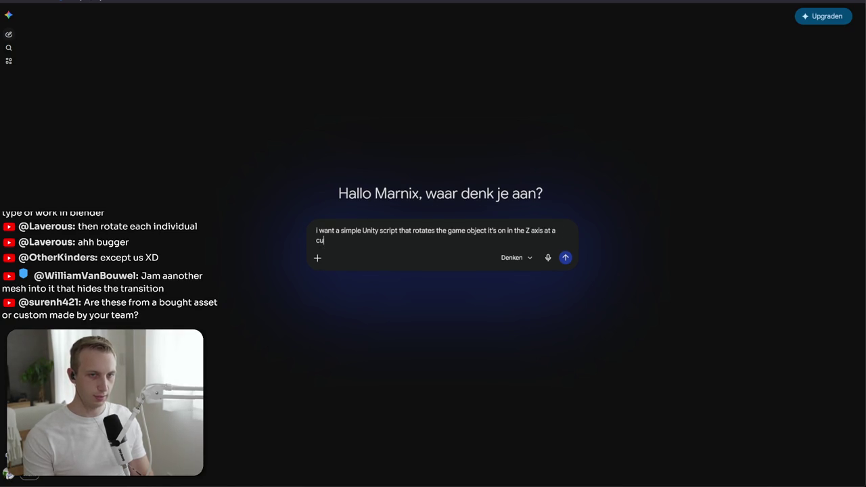
{"action": "type", "text": "stom speed."}
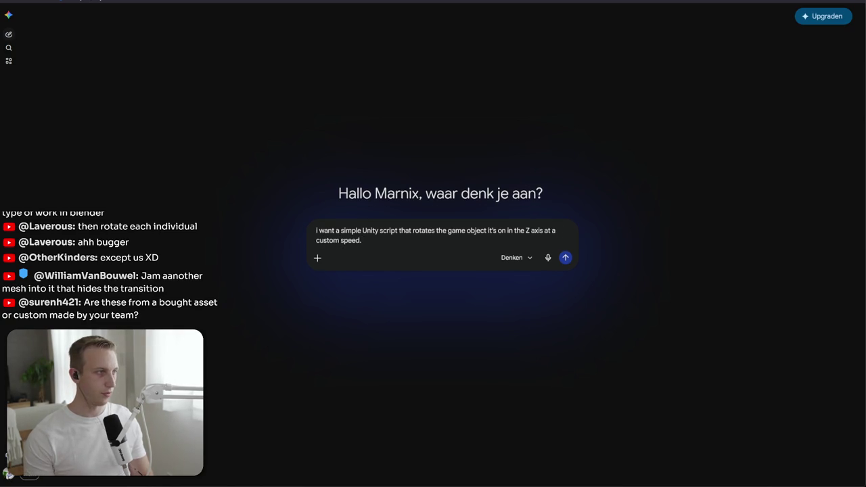
{"action": "key", "text": "Return"}
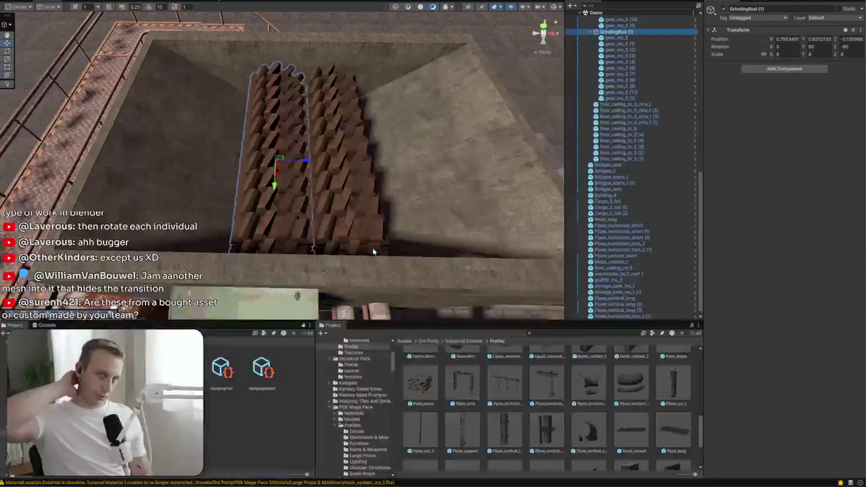
{"action": "key", "text": "alt+Tab"}
{"action": "left_click", "coordinate": [404, 340]}
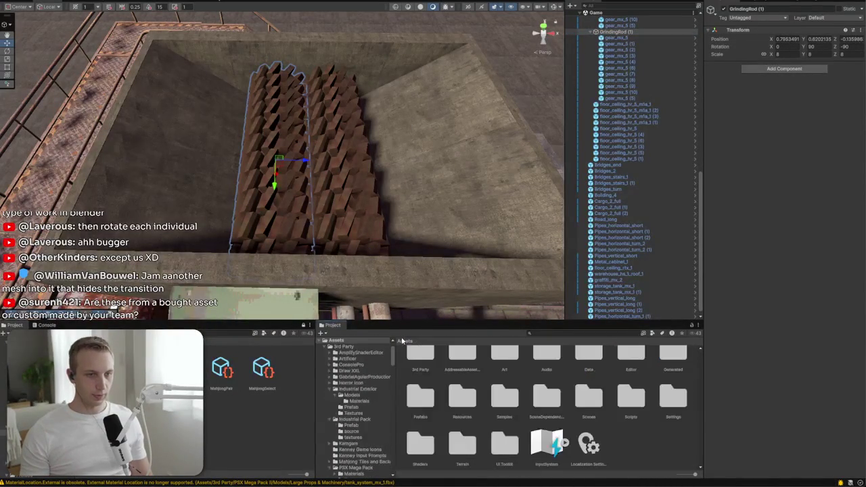
Create a new MonoBehaviour script named GrinderRotate inside Assets/Scripts
{"action": "left_click", "coordinate": [643, 424]}
{"action": "double_click", "coordinate": [632, 400]}
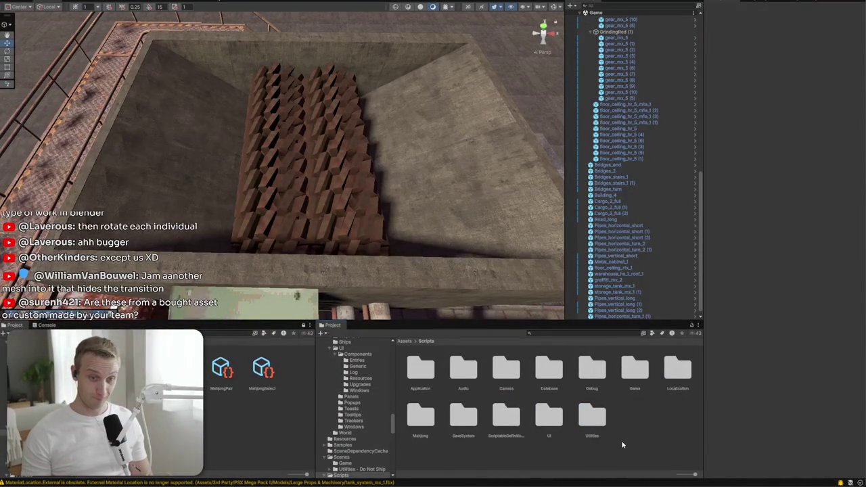
{"action": "right_click", "coordinate": [620, 445]}
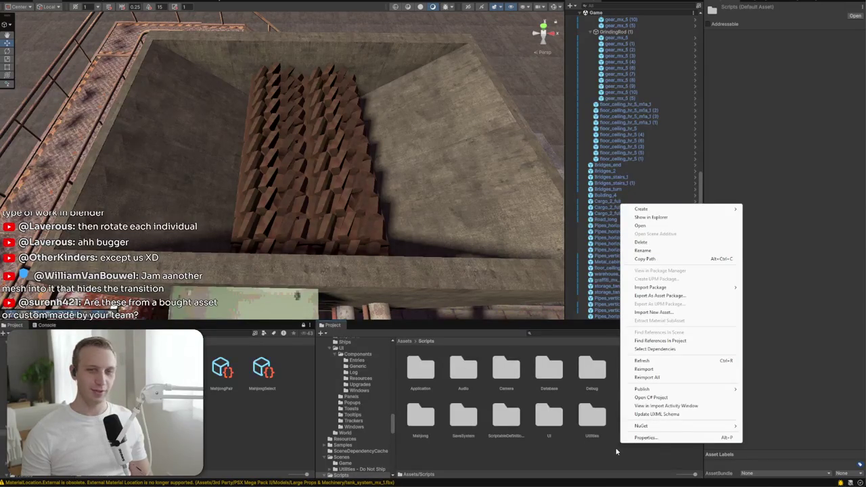
{"action": "mouse_move", "coordinate": [672, 210]}
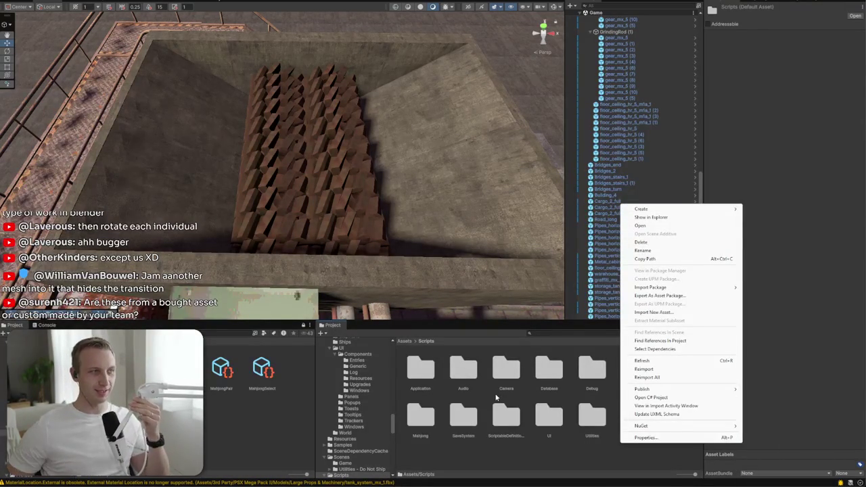
{"action": "mouse_move", "coordinate": [640, 211]}
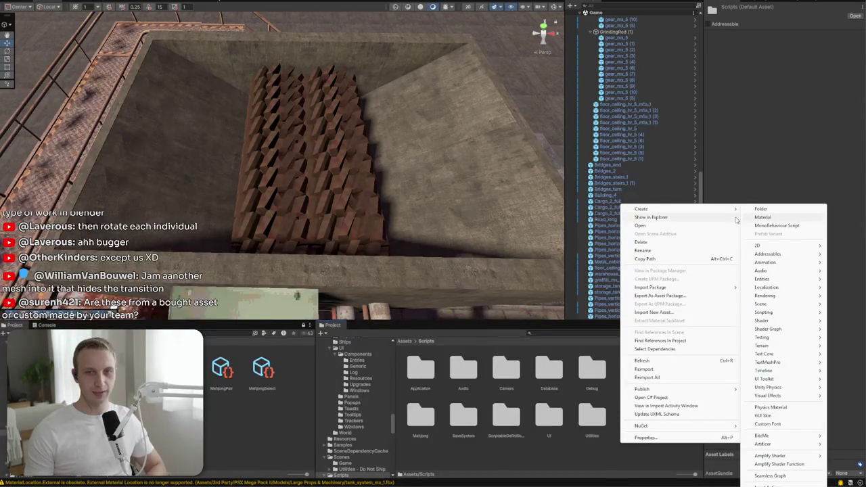
{"action": "left_click", "coordinate": [771, 226]}
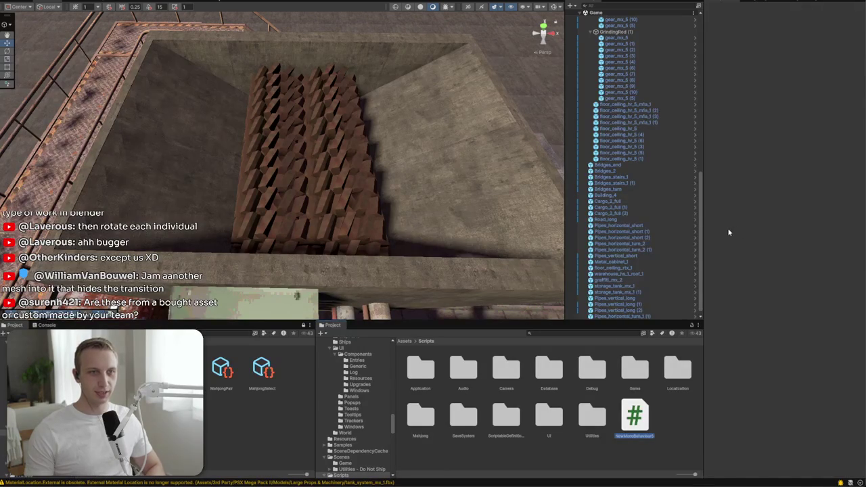
{"action": "type", "text": "M"}
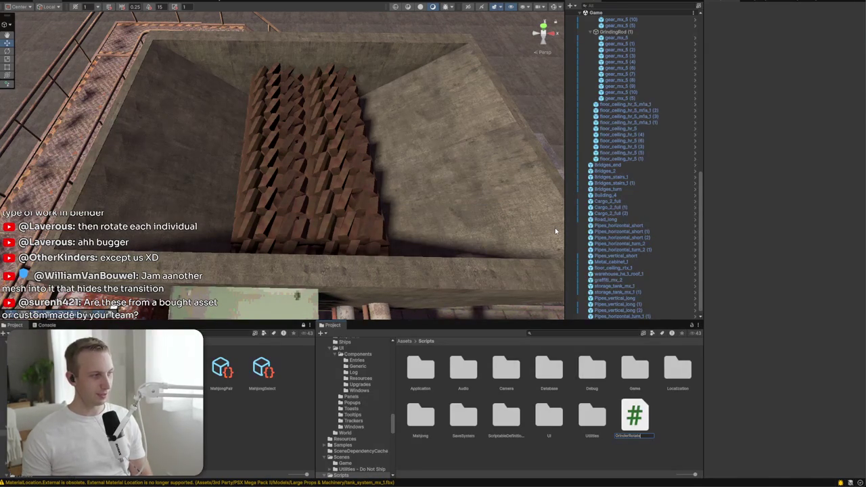
{"action": "key", "text": "alt+Tab"}
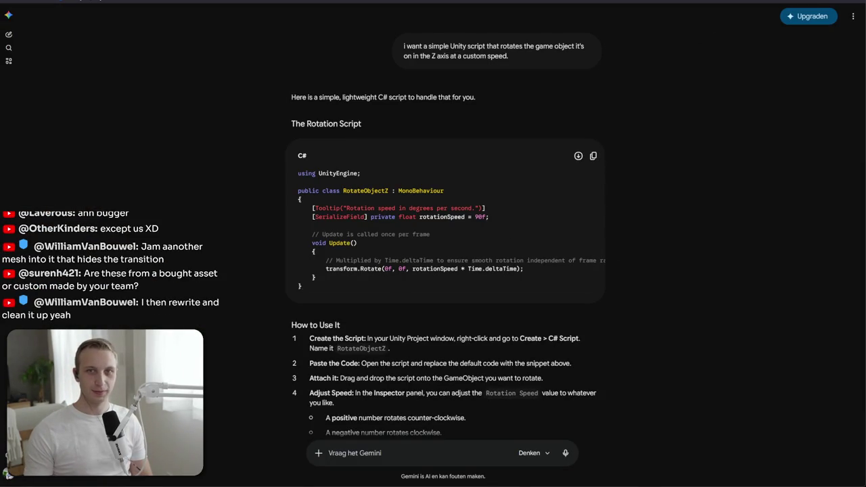
Go back to Unity so the GrinderRotate script compiles
{"action": "key", "text": "alt+Tab"}
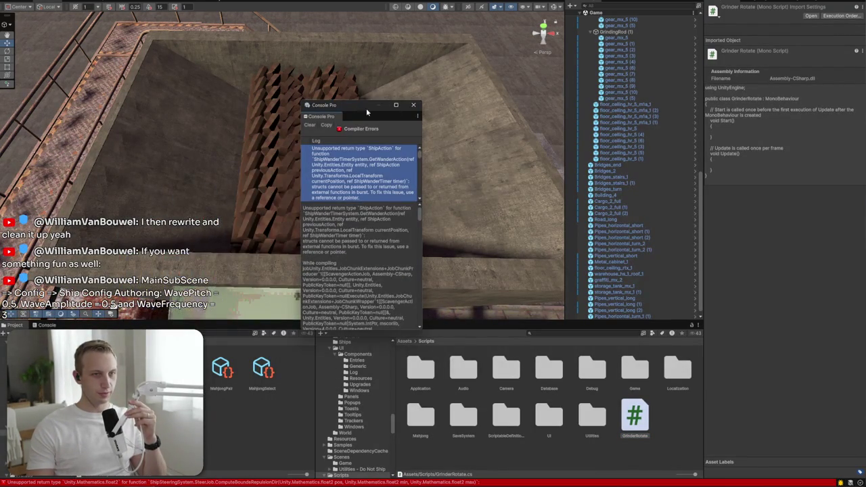
Close the Console Pro error window and open GrinderRotate.cs in Rider
{"action": "left_click", "coordinate": [413, 106]}
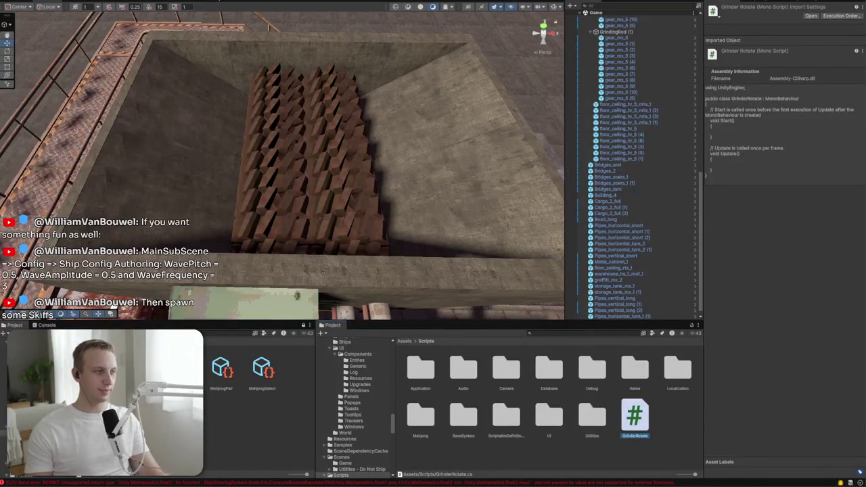
{"action": "double_click", "coordinate": [634, 416]}
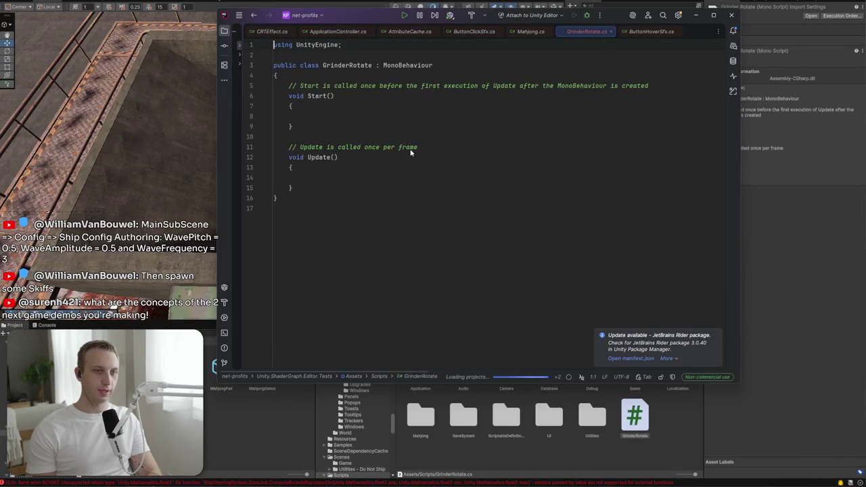
Replace GrinderRotate.cs with Gemini's rotation code, renaming class RotateObjectZ to GrinderRotate, and recompile
{"action": "left_click", "coordinate": [409, 146]}
{"action": "key", "text": "ctrl+a"}
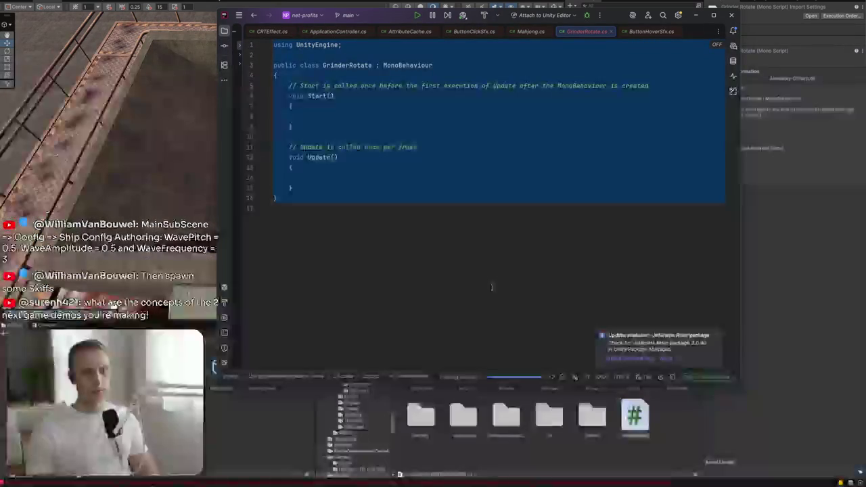
{"action": "left_click", "coordinate": [472, 194]}
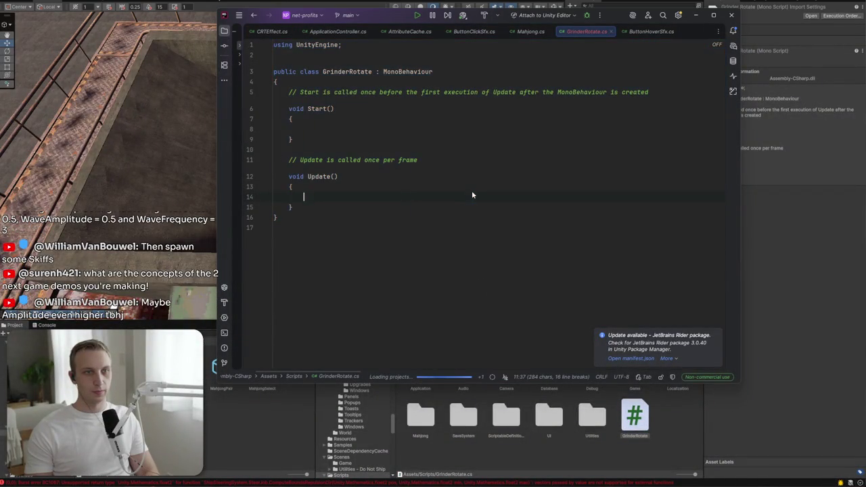
{"action": "key", "text": "ctrl+a"}
{"action": "type", "text": "using UnityEngine;  public class RotateObjectZ : MonoBehaviour {     [Tooltip(\"Rotation speed in degrees per second.\")]     [SerializeField] private float rotationSpeed = 90f;      // Update is called once per frame     void Update()     {         // Multiplied by Time.deltaTime to ensure smooth rotation independent of frame rate         transform.Rotate(0f, 0f, rotationSpeed * Time.deltaTime);     } }"}
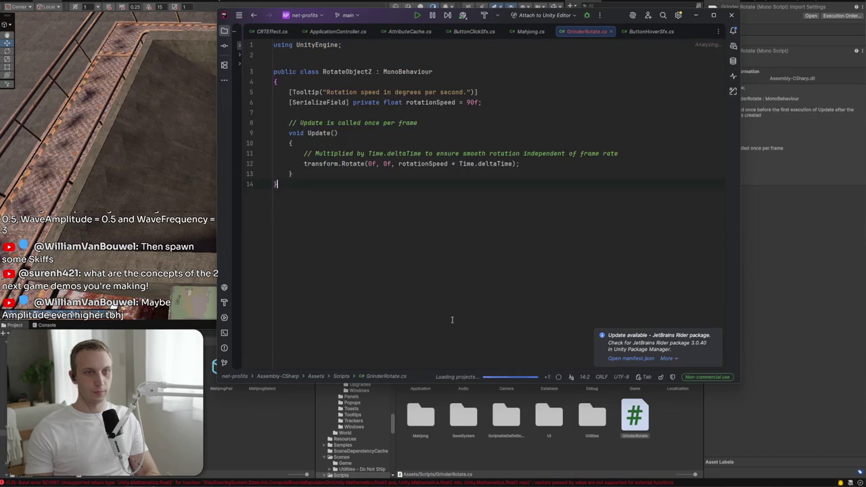
{"action": "double_click", "coordinate": [352, 71]}
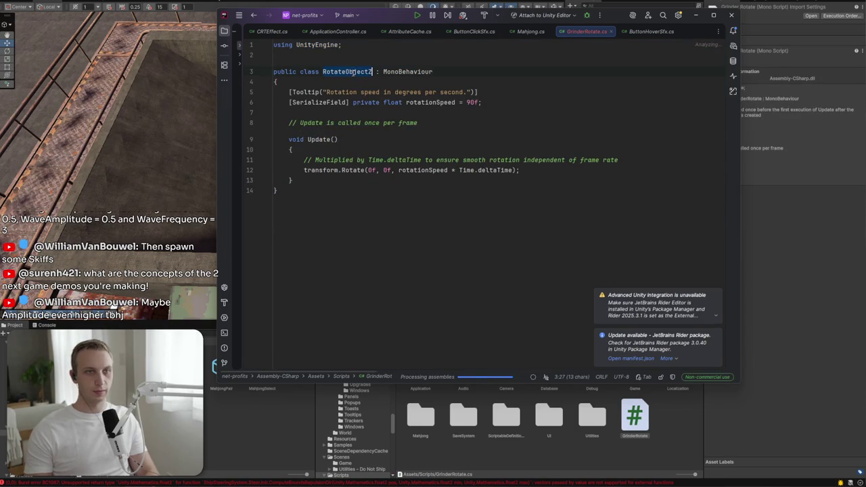
{"action": "type", "text": "GrinderRotate"}
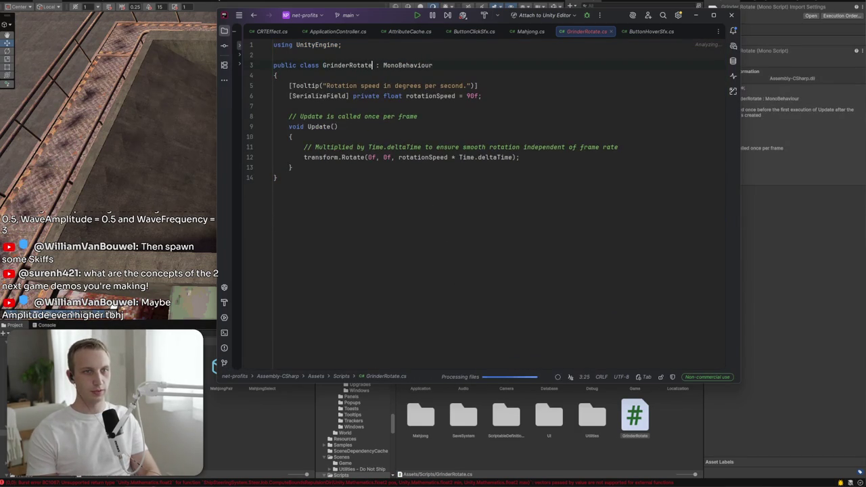
{"action": "left_click", "coordinate": [340, 186]}
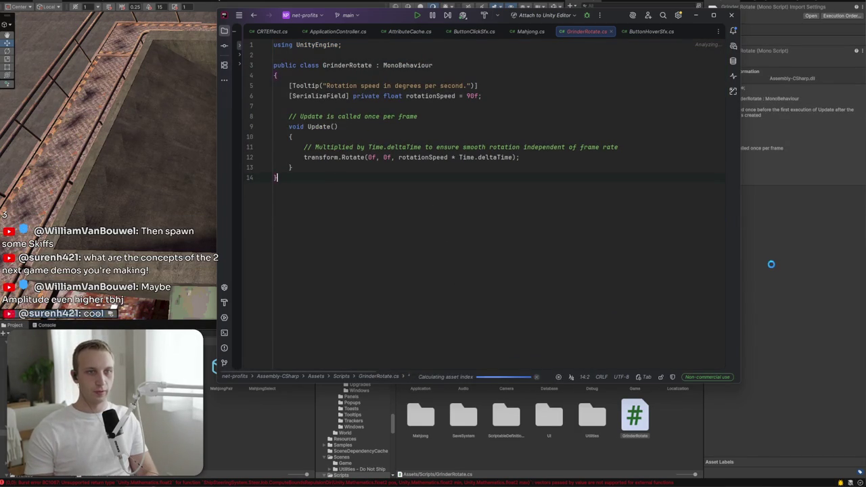
{"action": "key", "text": "alt+Tab"}
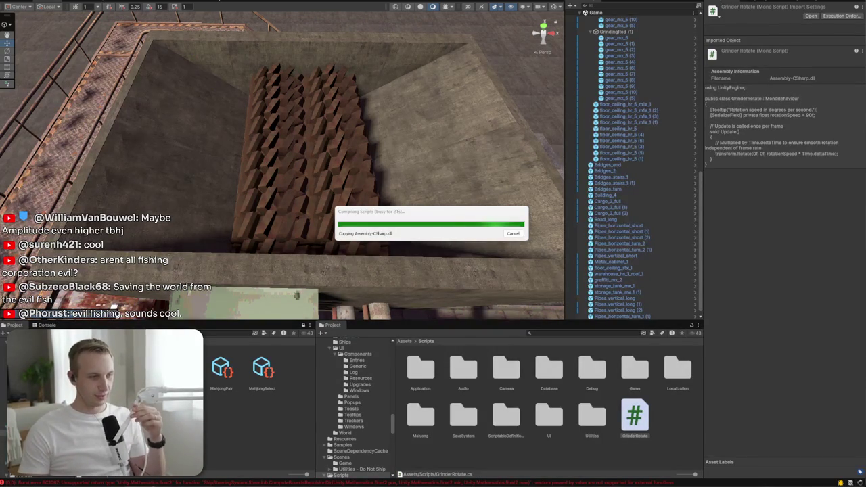
{"action": "key", "text": "alt+Tab"}
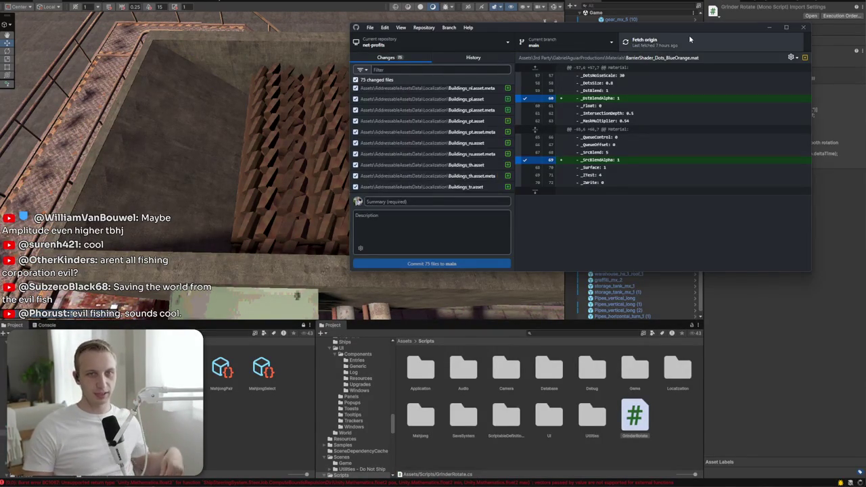
Fetch and pull origin's 'Fixed wander action not actually navigating' commit, then minimize GitHub Desktop
{"action": "left_click", "coordinate": [690, 39]}
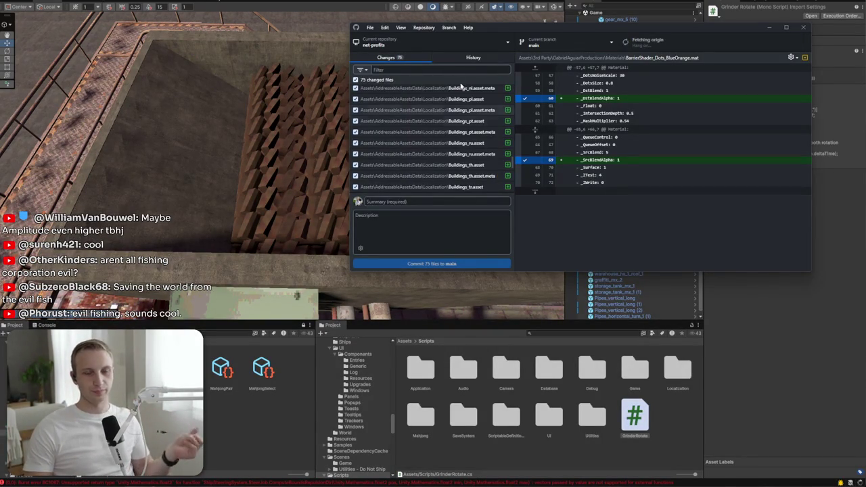
{"action": "left_click", "coordinate": [439, 57]}
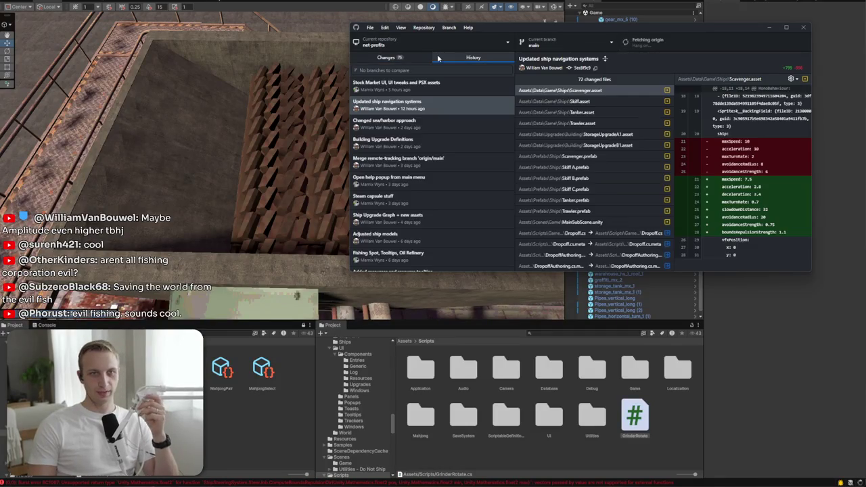
{"action": "left_click", "coordinate": [431, 95]}
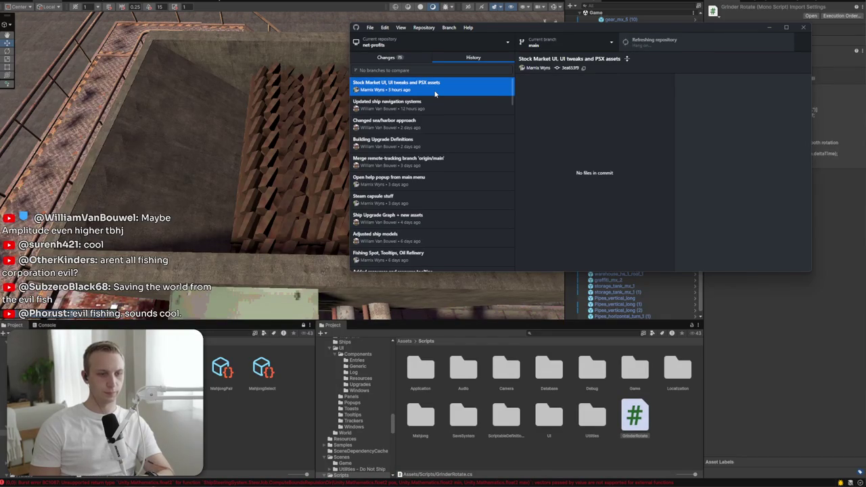
{"action": "left_click", "coordinate": [710, 42]}
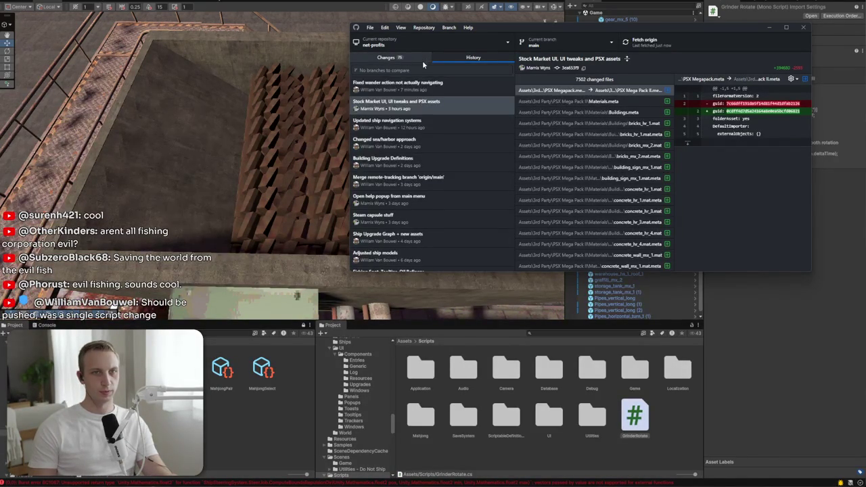
{"action": "left_click", "coordinate": [419, 85]}
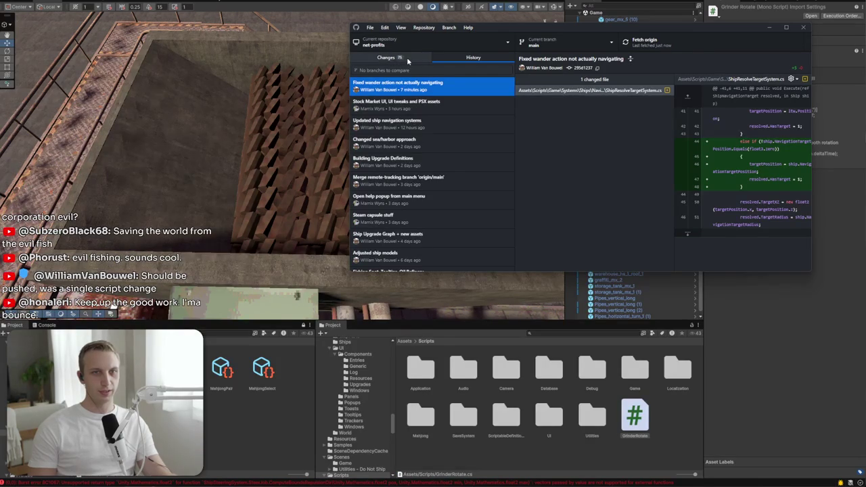
{"action": "left_click", "coordinate": [406, 57]}
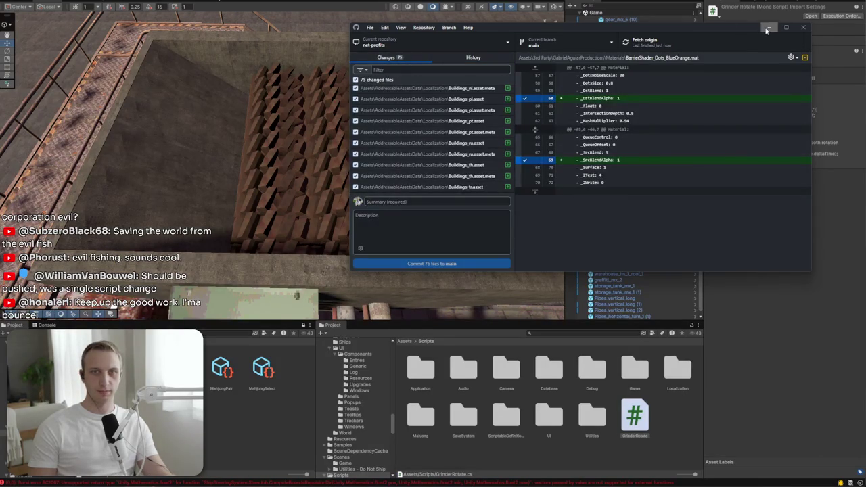
{"action": "left_click", "coordinate": [769, 28]}
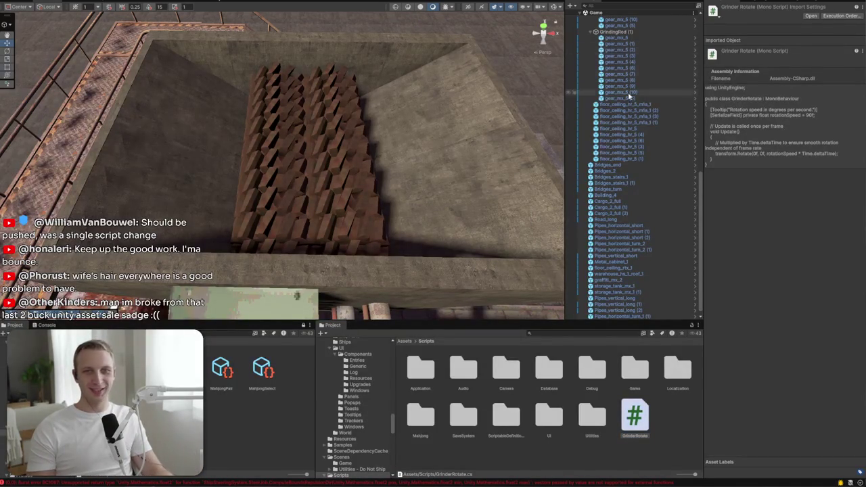
Add the Grinder Rotate script to GrindingRod (1) so it spins at 90
{"action": "scroll", "coordinate": [628, 96], "scroll_direction": "up", "scroll_amount": 5}
{"action": "scroll", "coordinate": [628, 96], "scroll_direction": "up", "scroll_amount": 5}
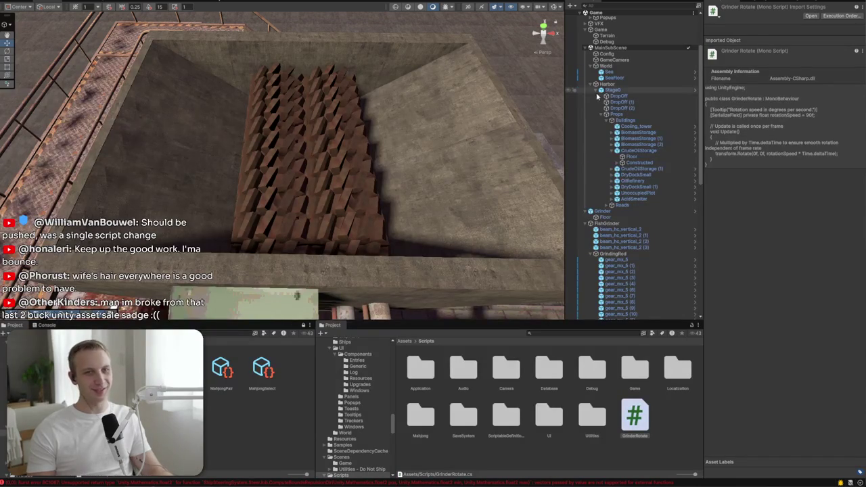
{"action": "scroll", "coordinate": [596, 96], "scroll_direction": "down", "scroll_amount": 10}
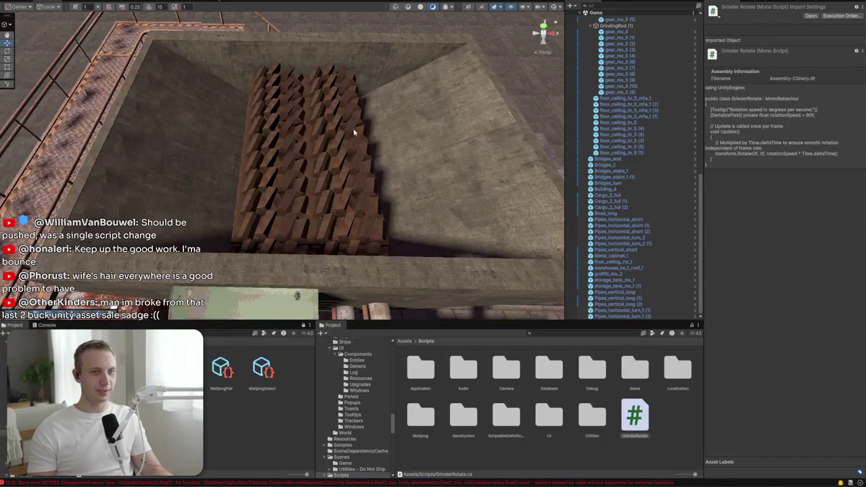
{"action": "left_click", "coordinate": [613, 228]}
{"action": "left_click", "coordinate": [615, 25]}
{"action": "scroll", "coordinate": [632, 138], "scroll_direction": "up", "scroll_amount": 3}
{"action": "scroll", "coordinate": [631, 138], "scroll_direction": "up", "scroll_amount": 3}
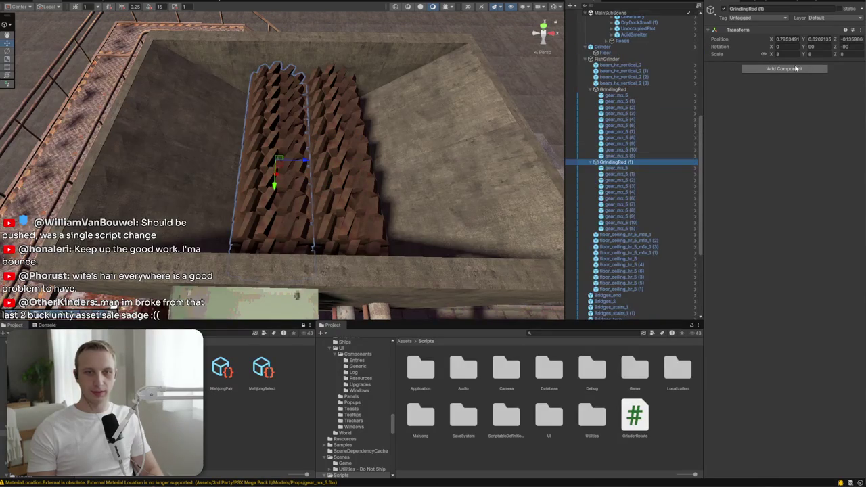
{"action": "left_click", "coordinate": [796, 68]}
{"action": "type", "text": "grinder"}
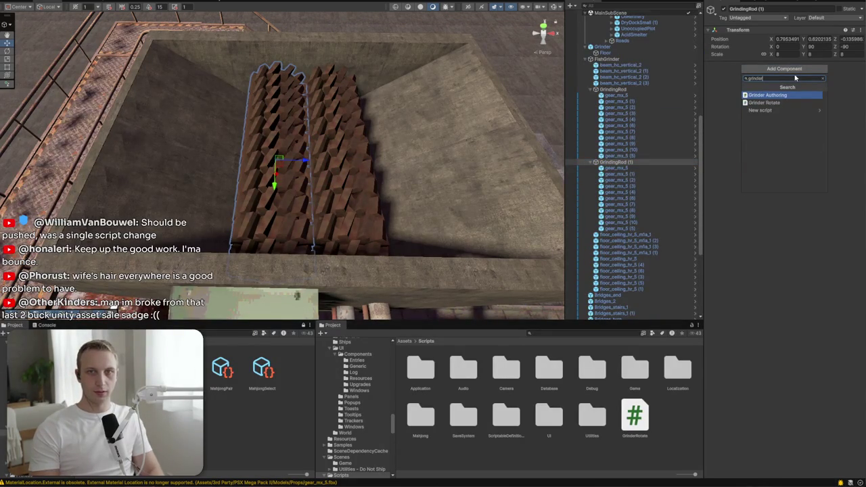
{"action": "key", "text": "Down"}
{"action": "key", "text": "Return"}
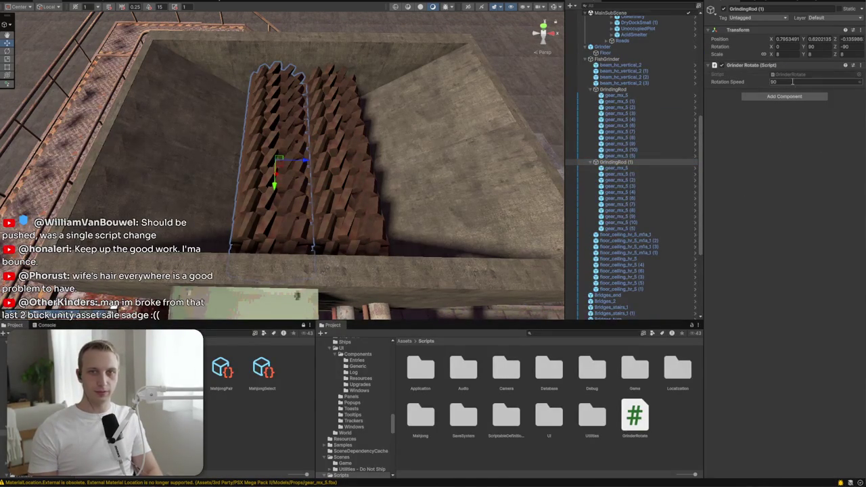
Add Grinder Rotate to GrindingRod with Rotation Speed -90, then run the game in Play mode
{"action": "left_click", "coordinate": [612, 89]}
{"action": "left_click", "coordinate": [783, 68]}
{"action": "key", "text": "Down"}
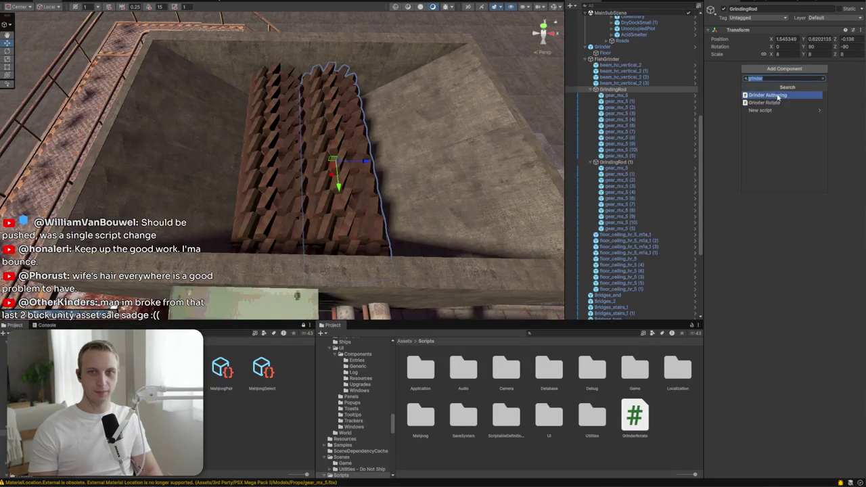
{"action": "key", "text": "Return"}
{"action": "left_click", "coordinate": [804, 84]}
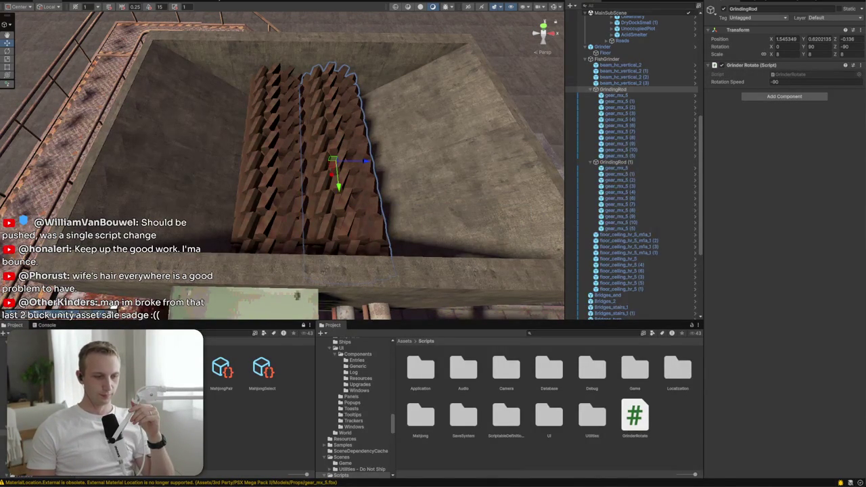
{"action": "key", "text": "ctrl+p"}
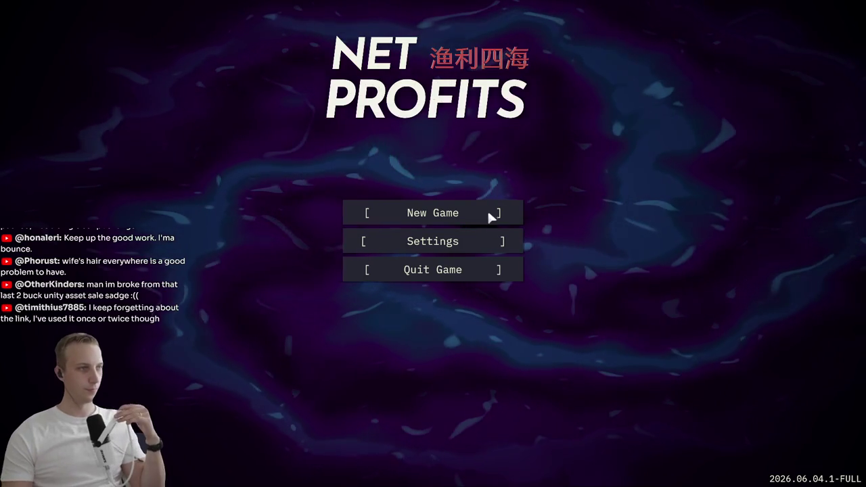
Start a fresh New Game from the title screen instead of loading the save
{"action": "left_click", "coordinate": [490, 212]}
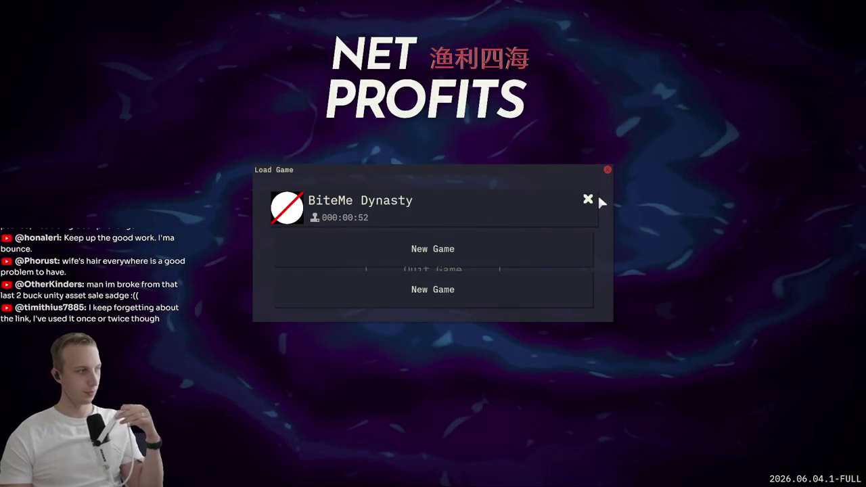
{"action": "left_click", "coordinate": [419, 249]}
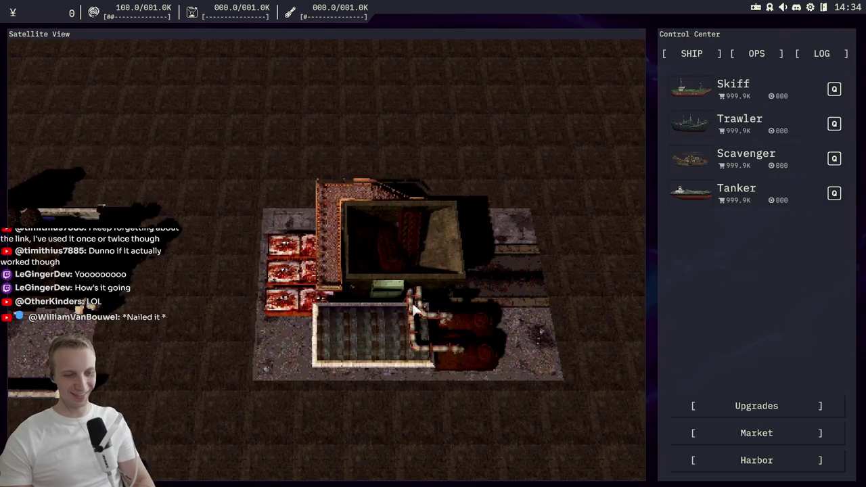
Pan the satellite view toward the coast, then zoom out and back in on the large ship
{"action": "key", "text": "d"}
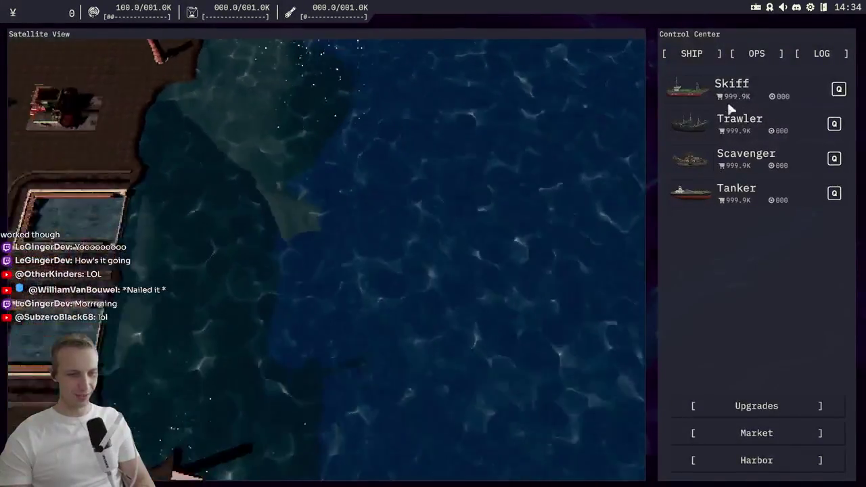
{"action": "mouse_move", "coordinate": [739, 157]}
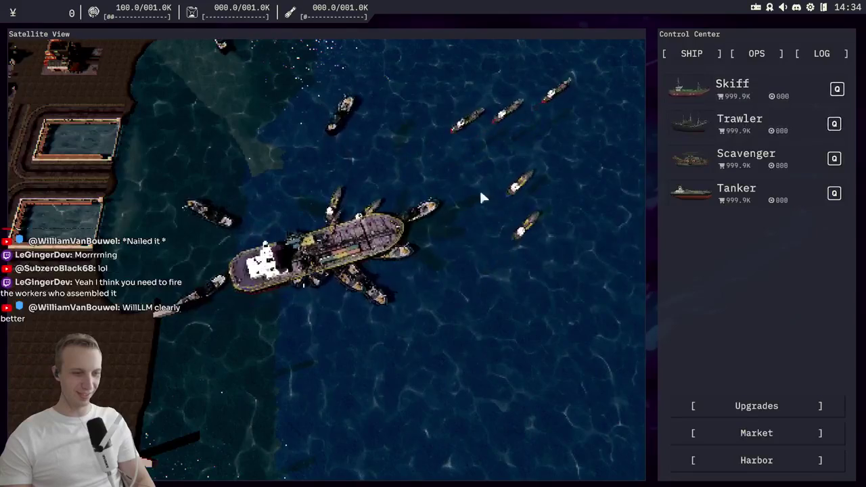
{"action": "scroll", "coordinate": [479, 196], "scroll_direction": "down", "scroll_amount": 5}
{"action": "scroll", "coordinate": [378, 301], "scroll_direction": "up", "scroll_amount": 5}
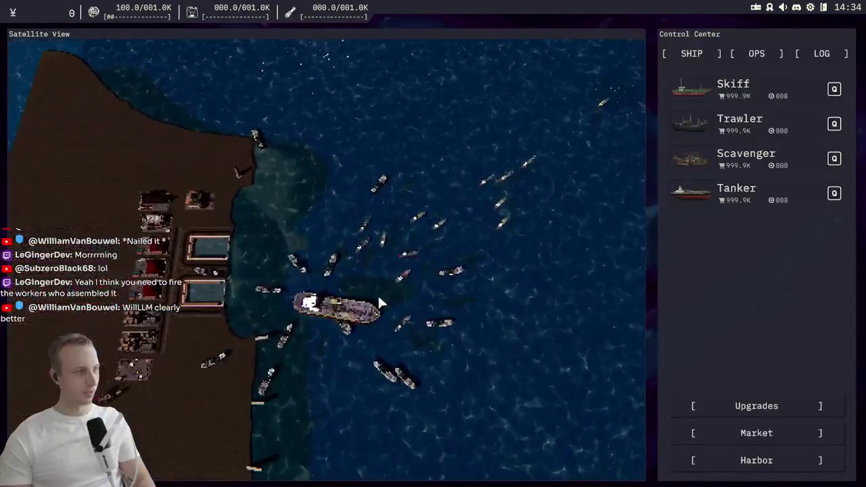